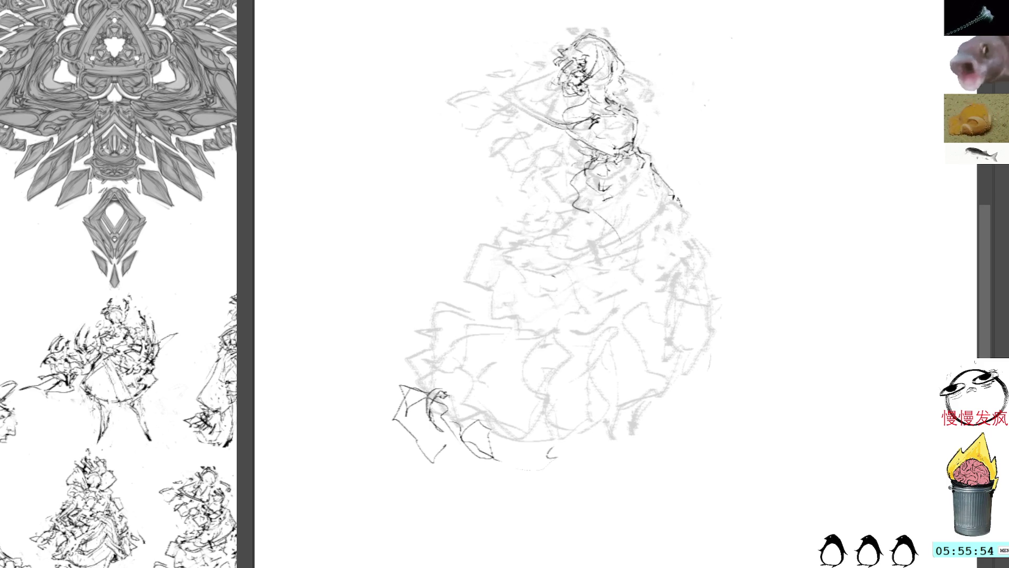
Step: Ink the dress's left edge and the lower curve of the first ruffle
mouse_move(478, 246)
left_mouse_down()
mouse_move(464, 281)
mouse_move(492, 296)
mouse_move(493, 313)
mouse_move(527, 316)
left_mouse_up()
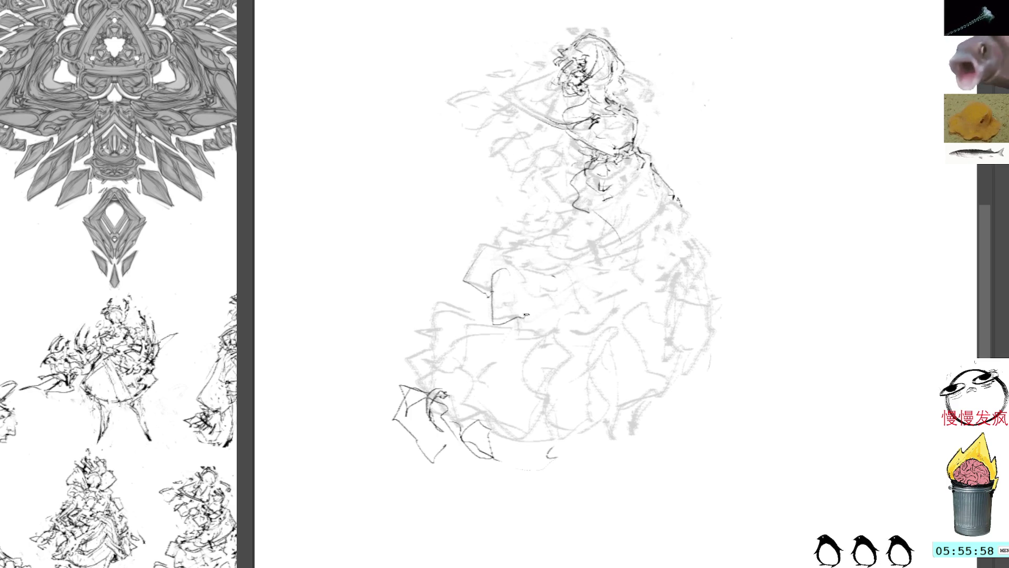
mouse_move(521, 279)
left_mouse_down()
mouse_move(525, 314)
mouse_move(565, 277)
left_mouse_up()
mouse_move(517, 322)
left_mouse_down()
mouse_move(549, 338)
mouse_move(563, 316)
mouse_move(534, 294)
mouse_move(551, 276)
mouse_move(524, 295)
mouse_move(536, 275)
mouse_move(577, 300)
mouse_move(551, 334)
mouse_move(590, 338)
left_mouse_up()
Step: Ink a row of rounded ruffle lobes across the skirt to its right edge
left_click_drag(573, 313, 593, 325)
mouse_move(581, 271)
left_mouse_down()
mouse_move(604, 276)
mouse_move(594, 331)
mouse_move(629, 314)
mouse_move(611, 267)
mouse_move(649, 299)
mouse_move(642, 307)
left_mouse_up()
mouse_move(627, 269)
left_mouse_down()
mouse_move(655, 261)
mouse_move(660, 284)
left_mouse_up()
mouse_move(639, 243)
left_mouse_down()
mouse_move(669, 238)
mouse_move(657, 254)
mouse_move(664, 285)
mouse_move(695, 258)
left_mouse_up()
mouse_move(655, 212)
left_mouse_down()
mouse_move(679, 244)
mouse_move(699, 240)
mouse_move(688, 260)
left_mouse_up()
left_click_drag(720, 200, 678, 223)
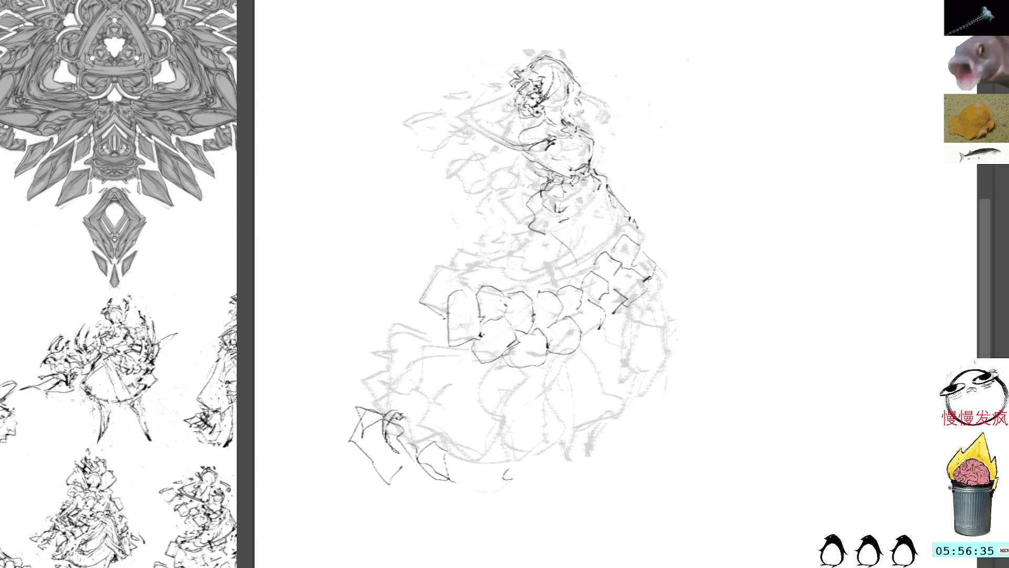
Step: Ink short ruffle blocks at the skirt's right edge and out to its left edge
mouse_move(628, 216)
left_mouse_down()
mouse_move(651, 234)
mouse_move(654, 267)
left_mouse_up()
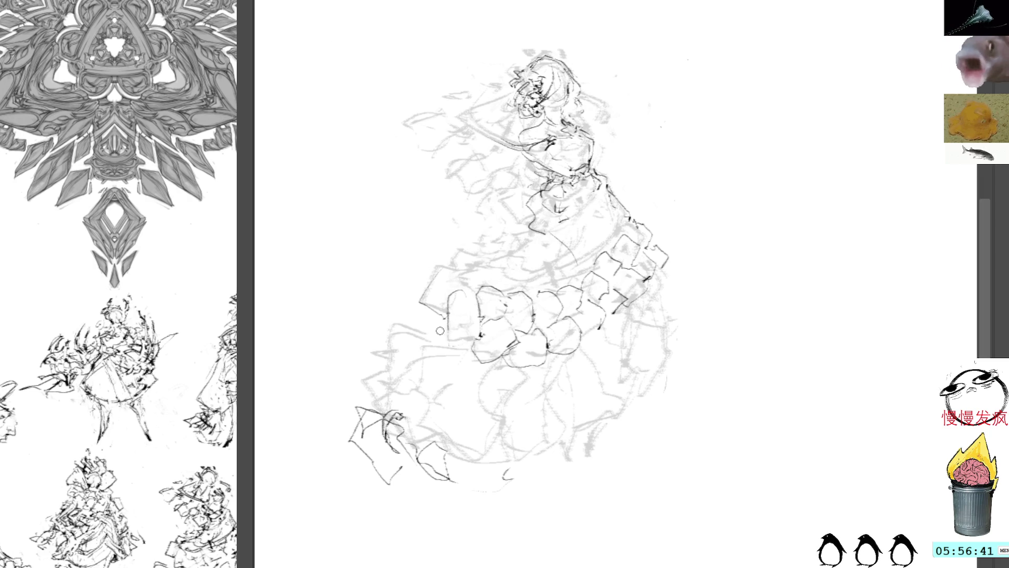
mouse_move(469, 350)
left_mouse_down()
mouse_move(438, 326)
mouse_move(485, 315)
left_mouse_up()
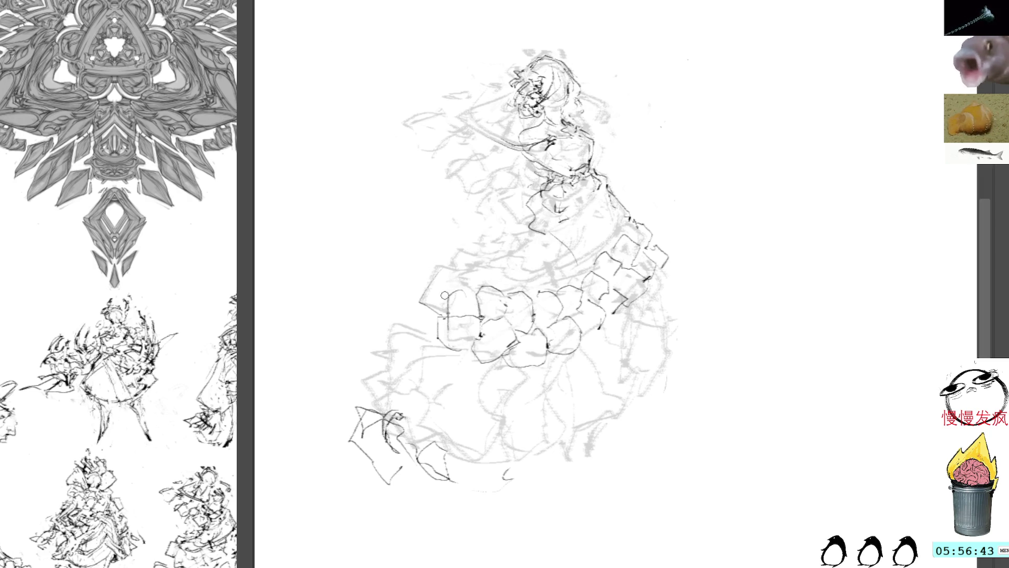
left_click_drag(442, 286, 476, 288)
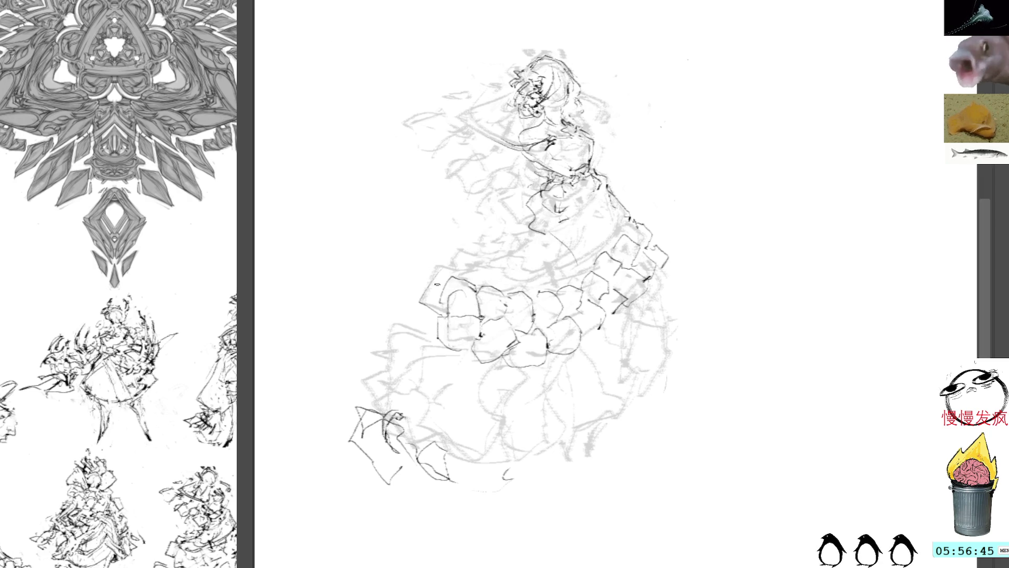
mouse_move(427, 319)
left_mouse_down()
mouse_move(440, 317)
mouse_move(423, 288)
mouse_move(445, 283)
mouse_move(445, 263)
mouse_move(473, 266)
mouse_move(478, 284)
left_mouse_up()
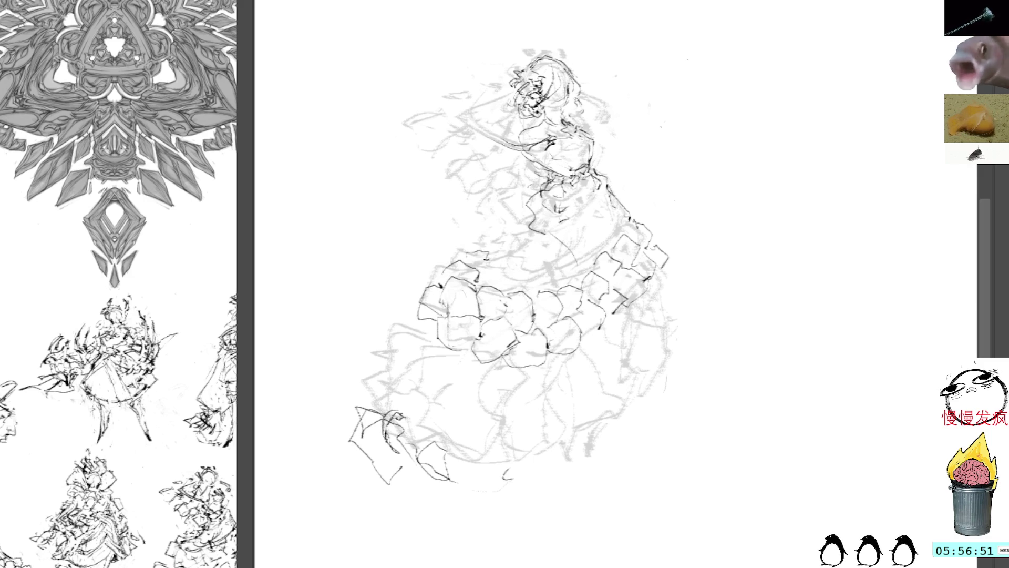
left_click_drag(567, 91, 616, 151)
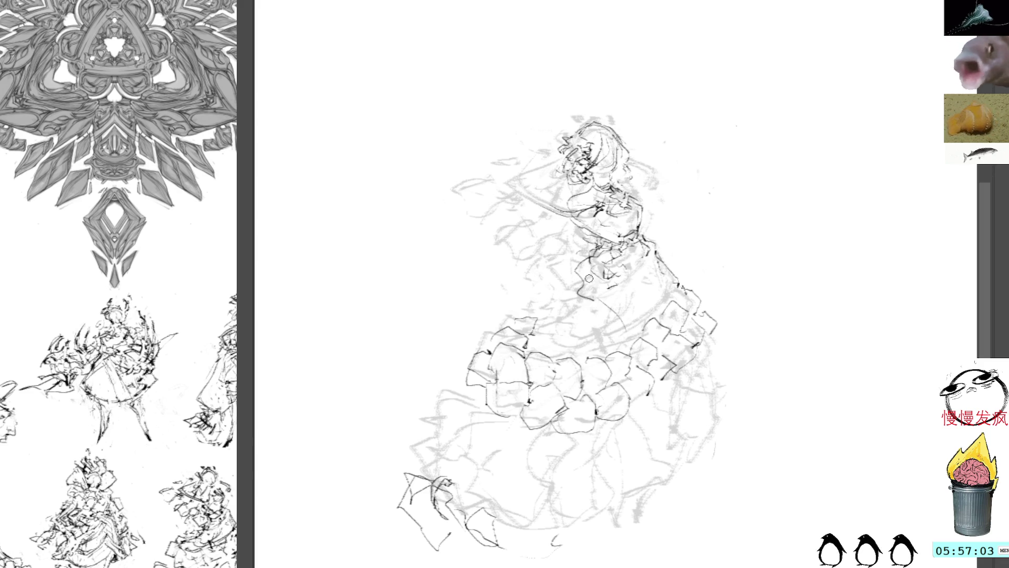
Step: Ink a line across the waist, with folds and small detail marks around it
mouse_move(575, 259)
left_mouse_down()
mouse_move(543, 267)
mouse_move(560, 281)
mouse_move(565, 313)
mouse_move(528, 314)
mouse_move(544, 320)
mouse_move(525, 325)
mouse_move(549, 360)
left_mouse_up()
mouse_move(552, 309)
left_mouse_down()
mouse_move(549, 336)
mouse_move(586, 357)
mouse_move(575, 317)
mouse_move(617, 355)
left_mouse_up()
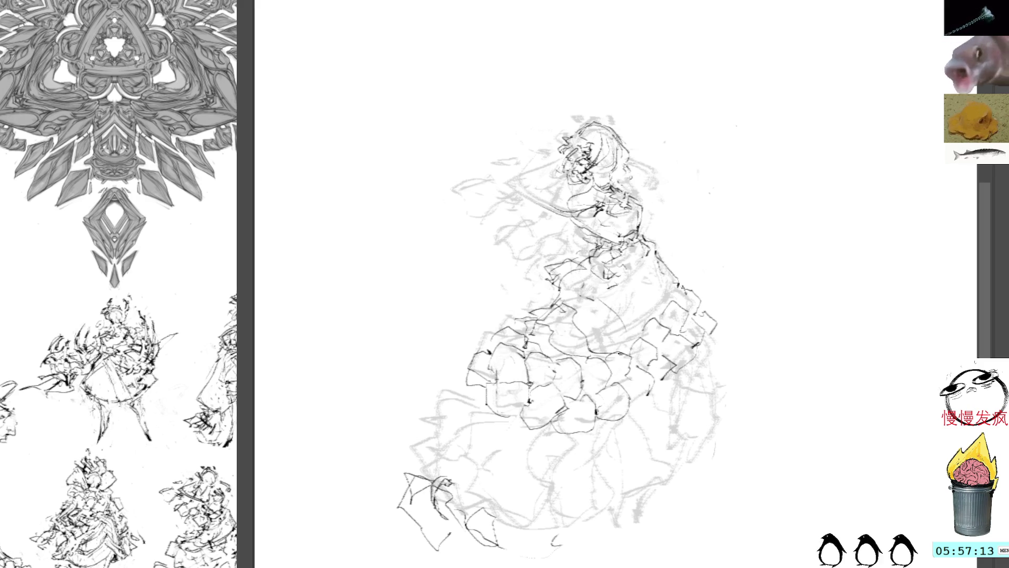
mouse_move(562, 288)
left_mouse_down()
mouse_move(611, 341)
mouse_move(644, 344)
left_mouse_up()
left_click_drag(602, 269, 632, 298)
mouse_move(643, 235)
left_mouse_down()
mouse_move(656, 247)
mouse_move(652, 262)
mouse_move(573, 276)
mouse_move(583, 269)
mouse_move(592, 292)
mouse_move(615, 300)
mouse_move(619, 280)
left_mouse_up()
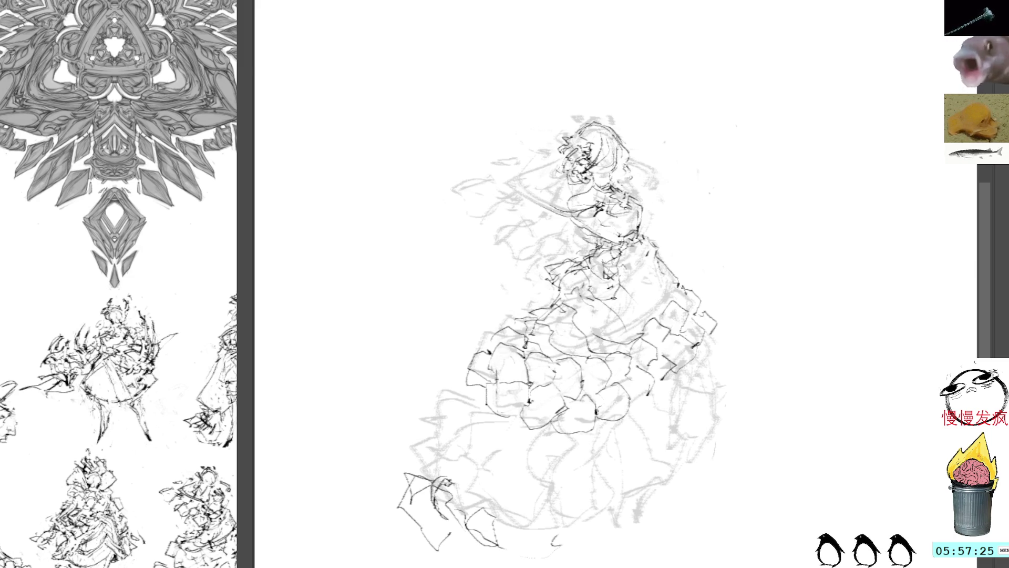
mouse_move(604, 284)
left_mouse_down()
mouse_move(618, 313)
mouse_move(609, 275)
mouse_move(622, 254)
mouse_move(620, 276)
mouse_move(624, 255)
mouse_move(630, 269)
mouse_move(596, 258)
mouse_move(598, 276)
mouse_move(604, 261)
left_mouse_up()
Step: Add dark detail strokes along the belt and on the right skirt below it
left_click_drag(599, 263, 620, 240)
mouse_move(614, 257)
left_mouse_down()
mouse_move(630, 247)
mouse_move(632, 263)
mouse_move(650, 235)
mouse_move(635, 266)
mouse_move(647, 242)
left_mouse_up()
mouse_move(659, 236)
left_mouse_down()
mouse_move(648, 251)
mouse_move(661, 297)
mouse_move(672, 294)
left_mouse_up()
mouse_move(664, 264)
left_mouse_down()
mouse_move(675, 271)
mouse_move(670, 290)
mouse_move(657, 254)
left_mouse_up()
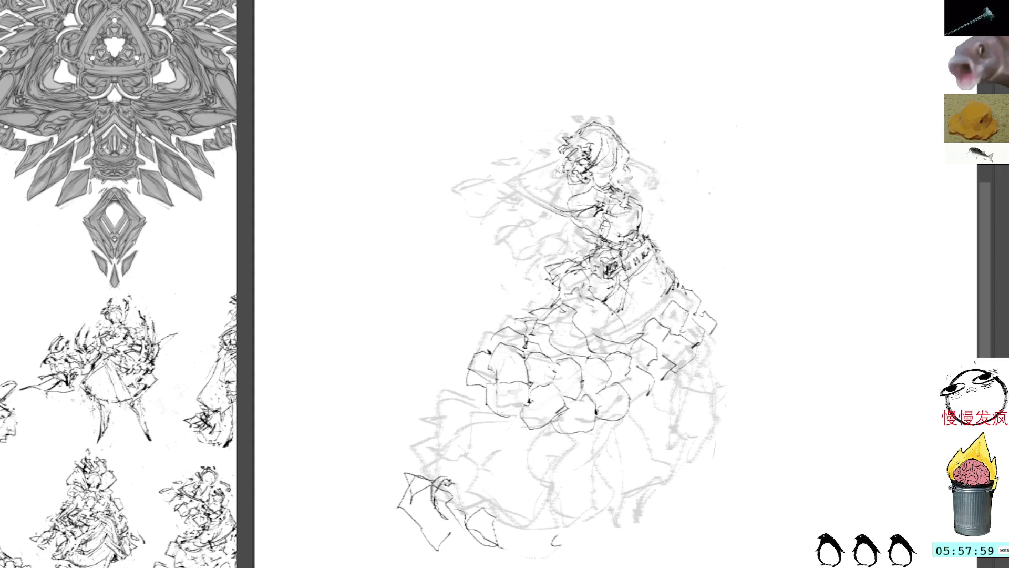
left_click_drag(663, 208, 589, 200)
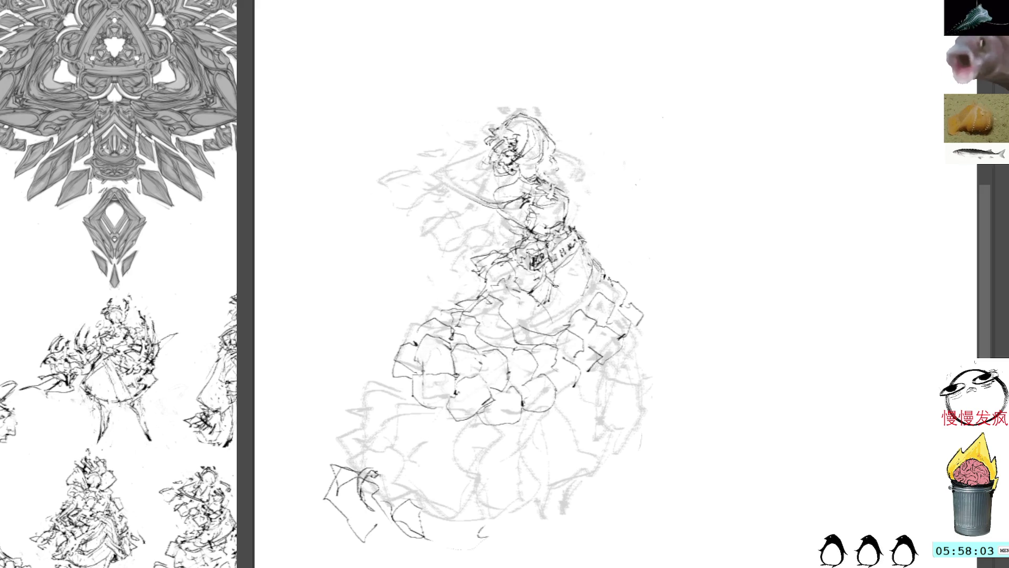
mouse_move(556, 280)
left_mouse_down()
mouse_move(525, 320)
mouse_move(550, 322)
mouse_move(533, 323)
mouse_move(540, 305)
mouse_move(514, 327)
mouse_move(538, 305)
left_mouse_up()
key("ctrl+z")
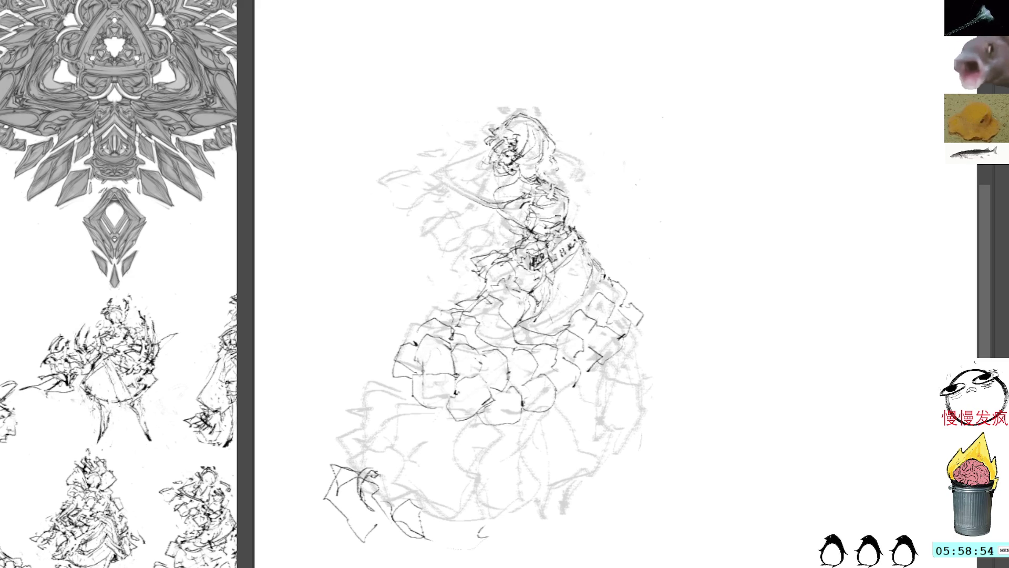
Step: Lighten the dark belt marks and add faint marks near the belt and skirt
left_click_drag(532, 264, 538, 252)
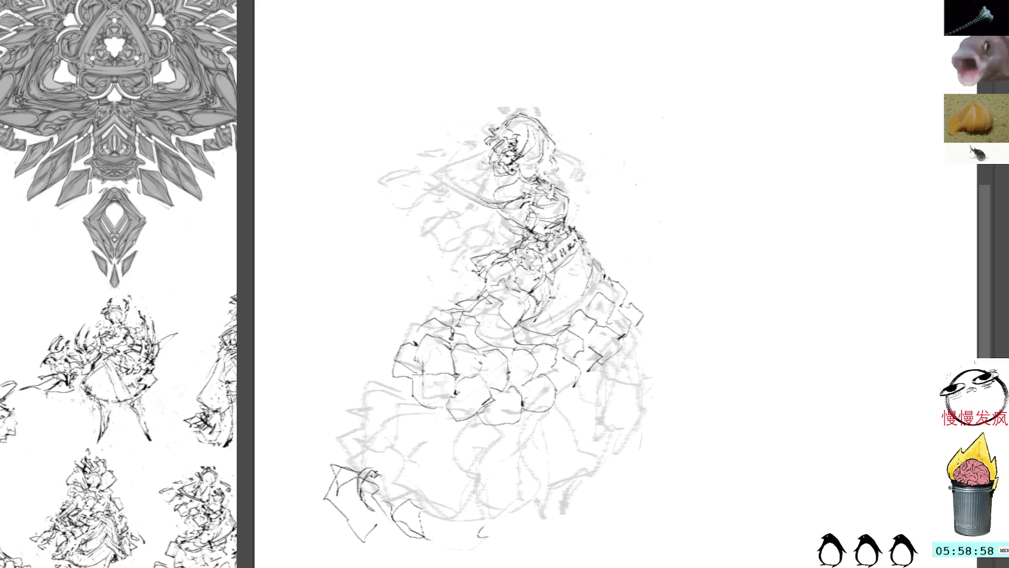
left_click_drag(557, 307, 549, 323)
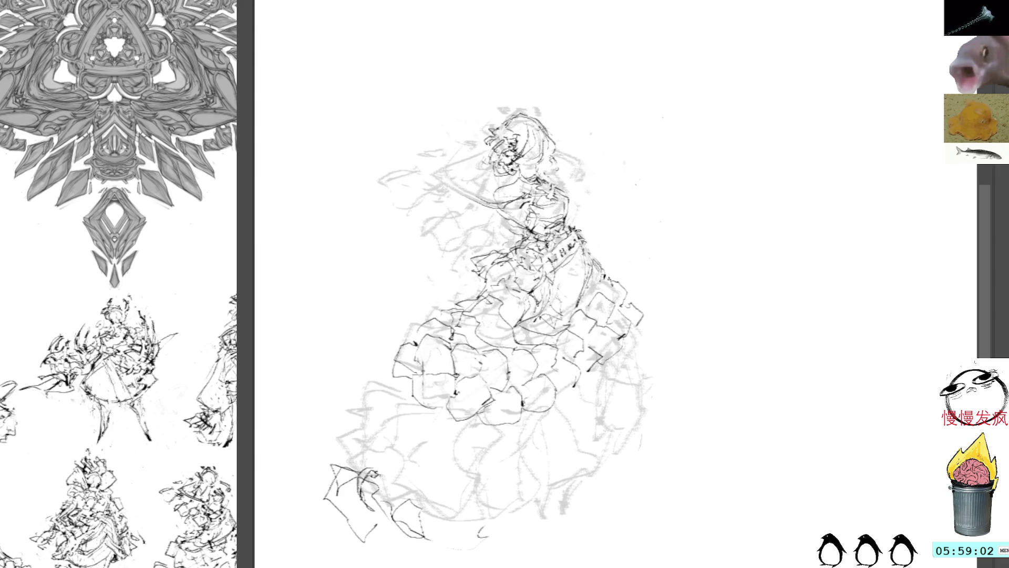
mouse_move(581, 252)
left_mouse_down()
mouse_move(549, 220)
mouse_move(558, 262)
mouse_move(570, 242)
mouse_move(584, 248)
left_mouse_up()
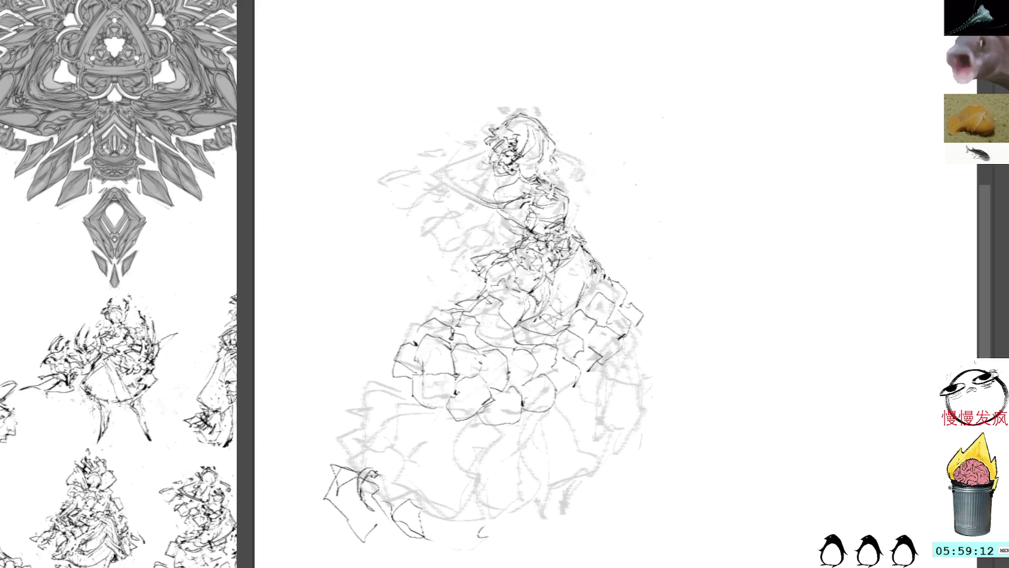
Step: Ink lines down the dress front and skirt edge, then play back the frames
left_click_drag(587, 245, 571, 310)
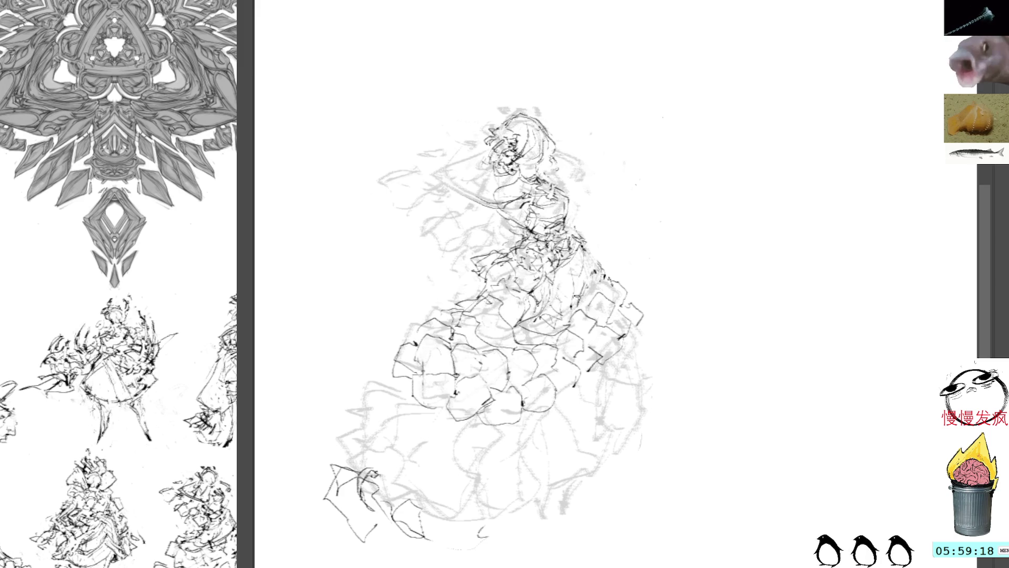
left_click_drag(582, 257, 576, 283)
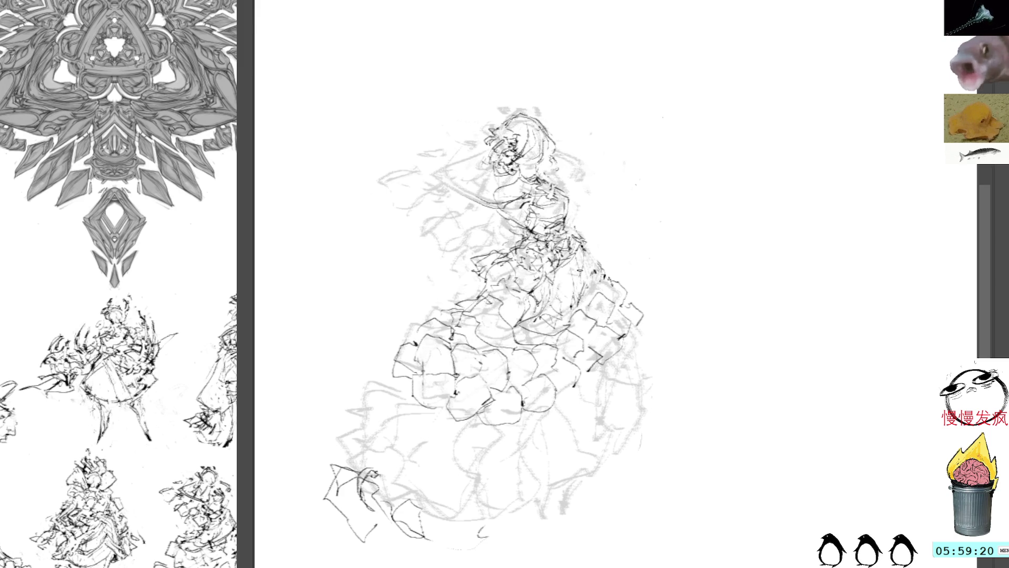
mouse_move(582, 242)
left_mouse_down()
mouse_move(593, 283)
mouse_move(616, 289)
mouse_move(655, 346)
mouse_move(653, 418)
mouse_move(658, 400)
left_mouse_up()
key("space")
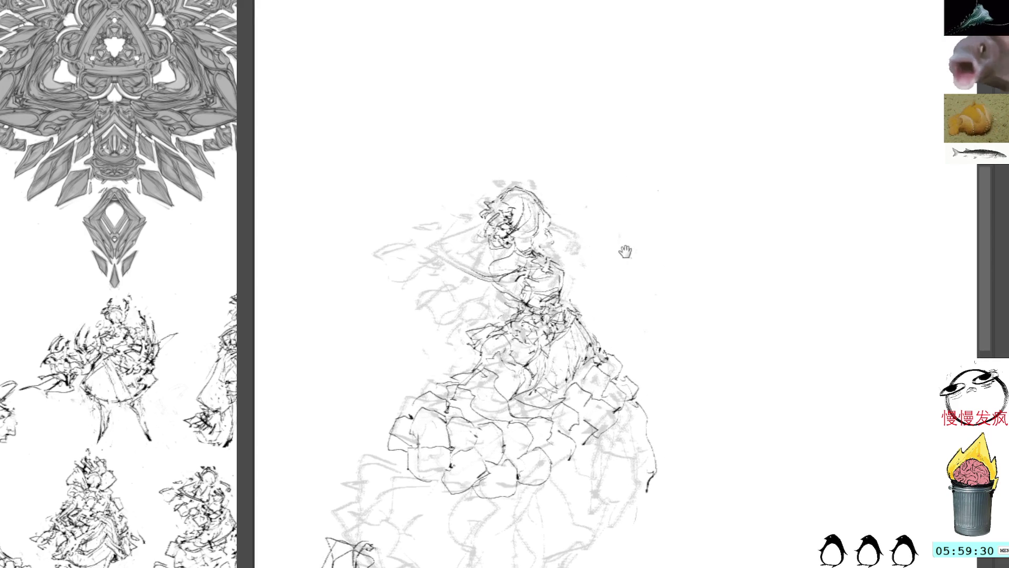
mouse_move(517, 297)
left_mouse_down()
mouse_move(509, 293)
mouse_move(526, 257)
mouse_move(492, 310)
left_mouse_up()
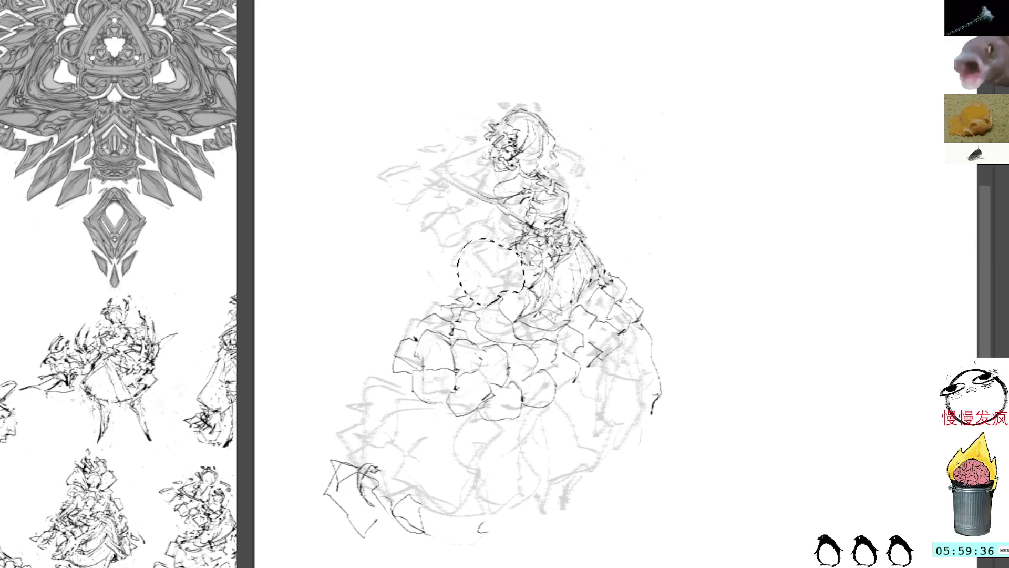
key("ctrl+shift+a")
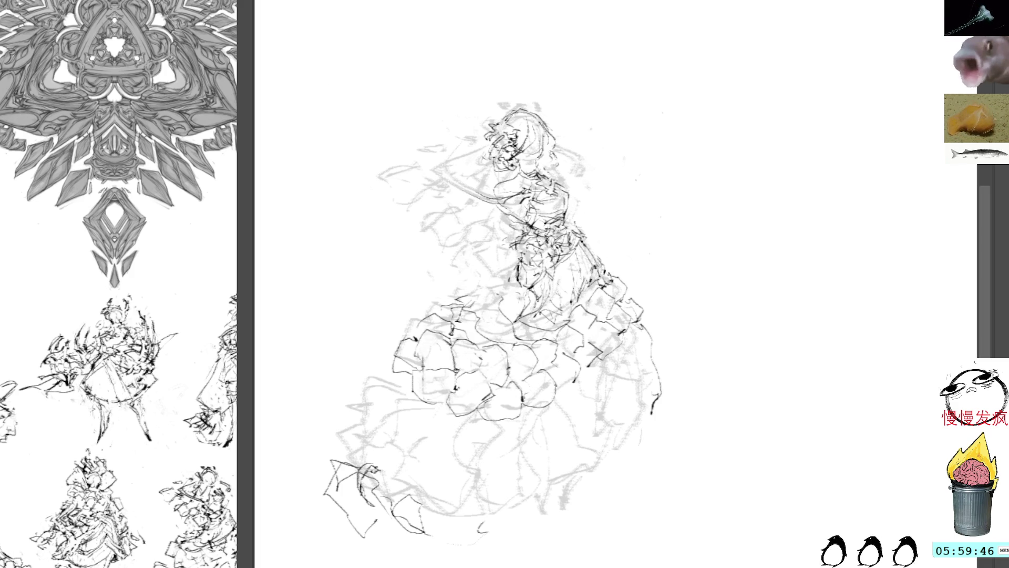
key("m")
left_click_drag(526, 158, 475, 127)
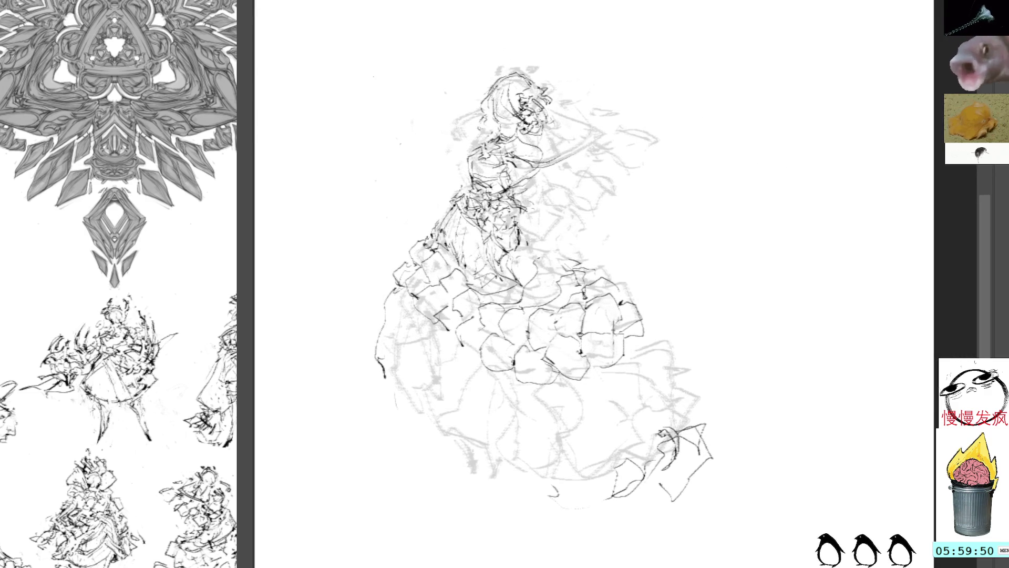
Step: Hatch along the figure's left torso edge, redoing the first attempt
mouse_move(453, 226)
left_mouse_down()
mouse_move(456, 203)
mouse_move(433, 237)
left_mouse_up()
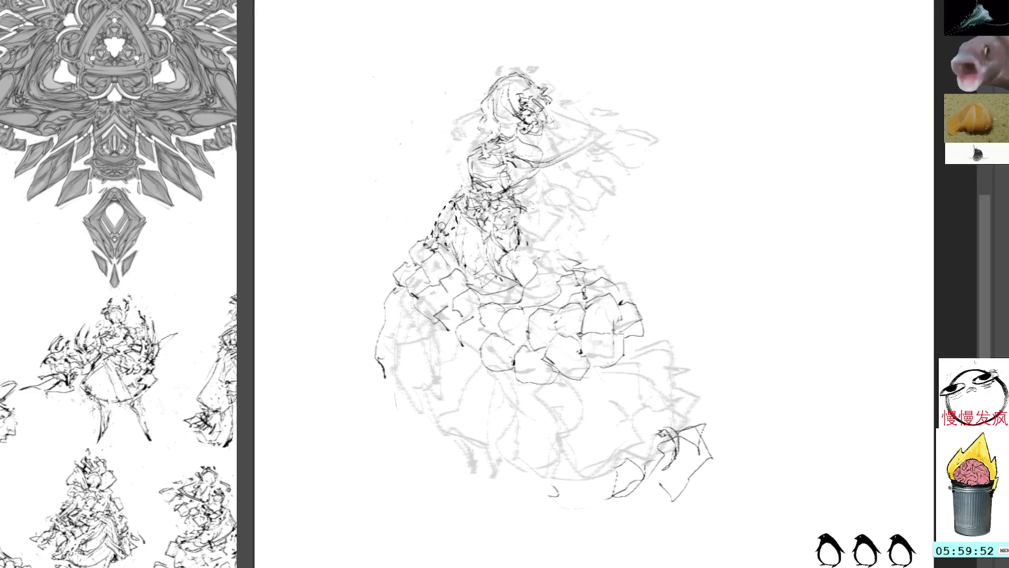
left_click_drag(456, 203, 433, 238)
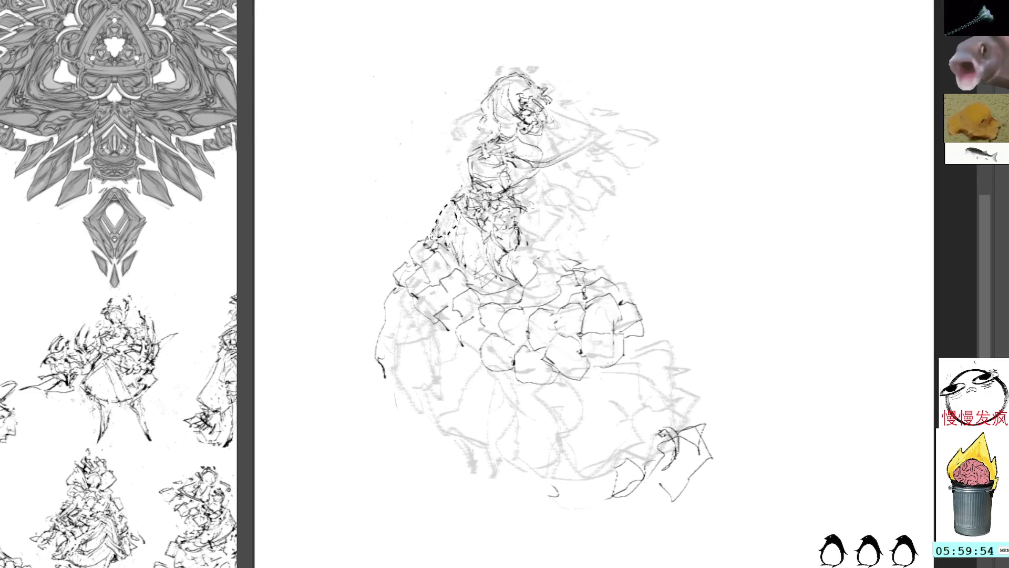
key("ctrl+z")
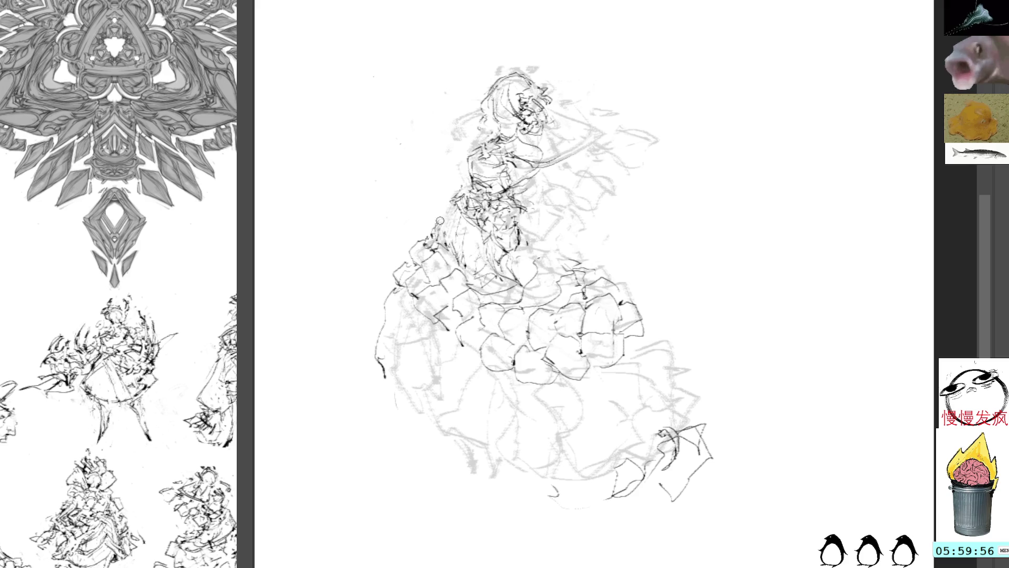
left_click_drag(452, 204, 442, 240)
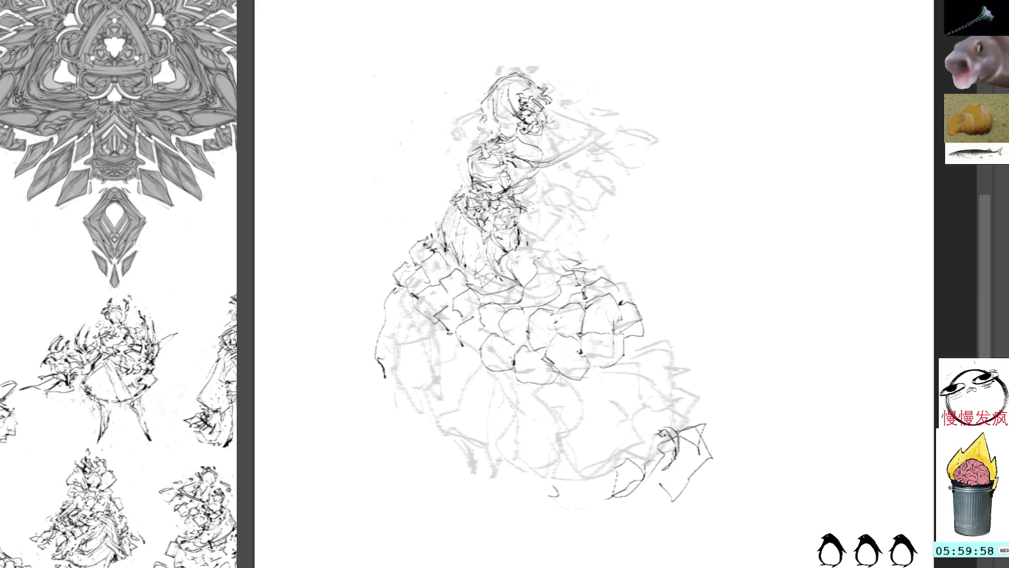
Step: Ink the skirt's lower-left side down to its hem, plus a pointed ear-like shape on the head
left_click_drag(403, 338, 444, 415)
mouse_move(447, 332)
left_mouse_down()
mouse_move(438, 347)
mouse_move(453, 381)
mouse_move(428, 363)
left_mouse_up()
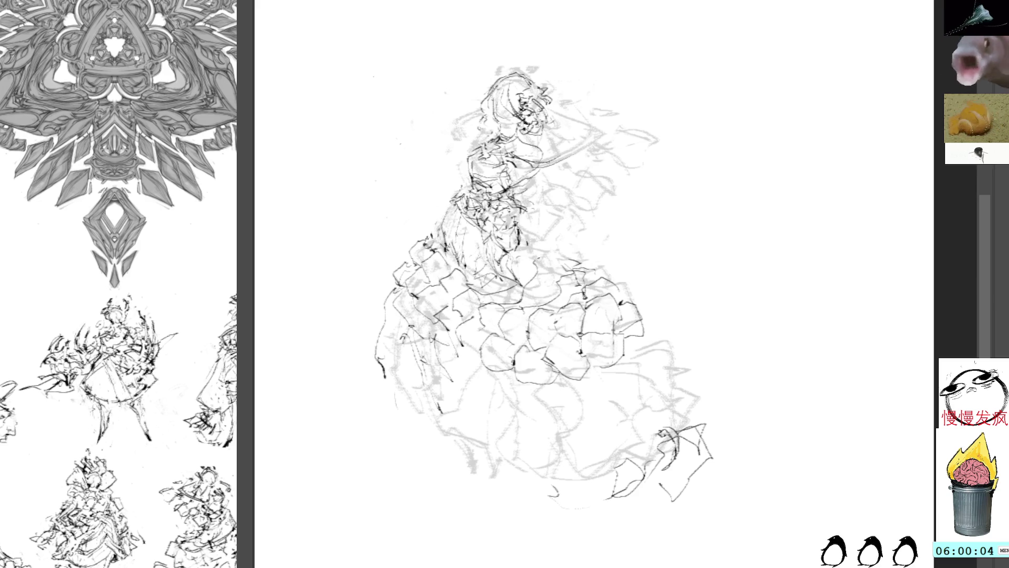
mouse_move(410, 327)
left_mouse_down()
mouse_move(399, 288)
mouse_move(368, 347)
left_mouse_up()
key("ctrl+d")
mouse_move(417, 367)
left_mouse_down()
mouse_move(435, 451)
mouse_move(526, 483)
mouse_move(546, 450)
left_mouse_up()
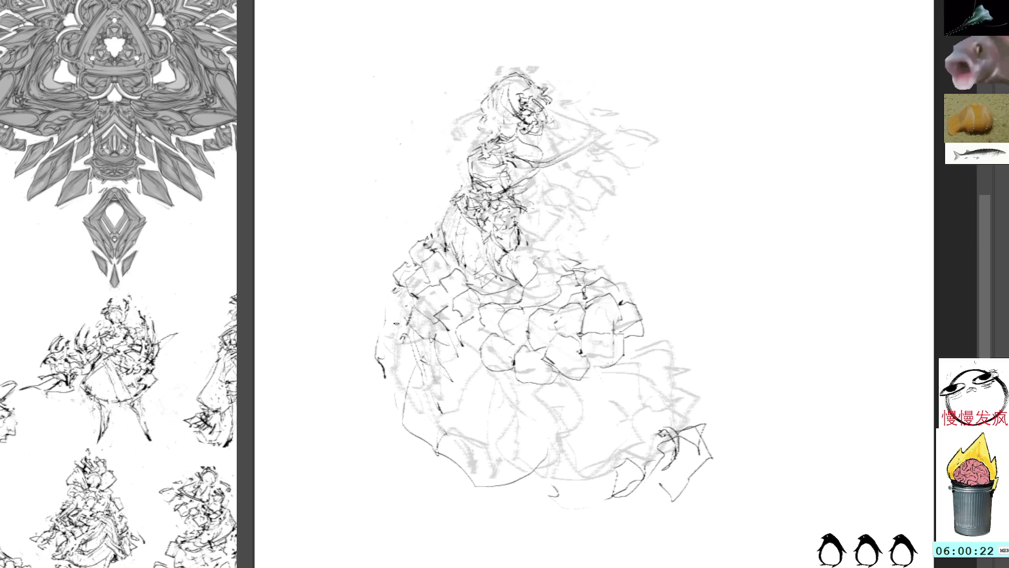
mouse_move(415, 414)
left_mouse_down()
mouse_move(434, 489)
mouse_move(470, 460)
left_mouse_up()
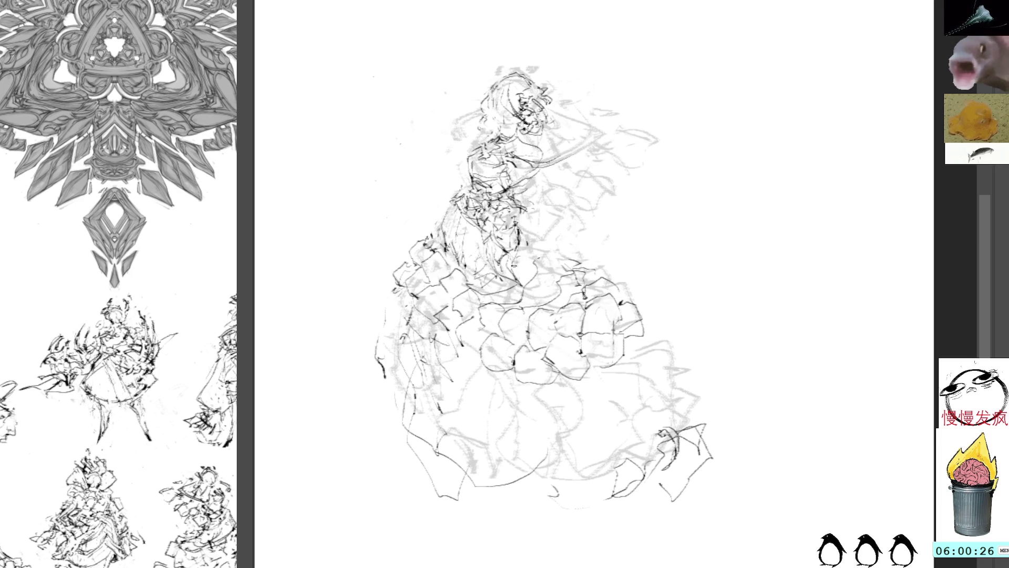
left_click_drag(479, 491, 499, 529)
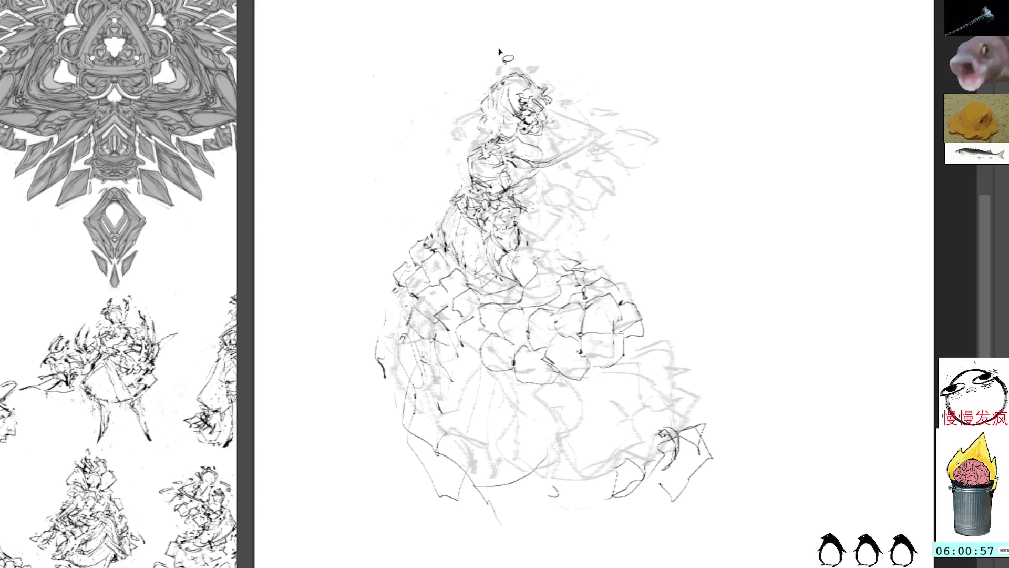
mouse_move(493, 89)
left_mouse_down()
mouse_move(504, 79)
mouse_move(473, 120)
mouse_move(477, 156)
mouse_move(460, 210)
mouse_move(403, 293)
mouse_move(415, 335)
mouse_move(404, 420)
mouse_move(426, 436)
mouse_move(447, 431)
mouse_move(525, 476)
mouse_move(568, 476)
mouse_move(623, 415)
mouse_move(638, 332)
mouse_move(633, 288)
mouse_move(605, 268)
mouse_move(528, 260)
mouse_move(515, 225)
mouse_move(531, 210)
mouse_move(526, 192)
mouse_move(542, 157)
mouse_move(521, 139)
mouse_move(548, 136)
mouse_move(561, 100)
mouse_move(546, 79)
mouse_move(489, 68)
left_mouse_up()
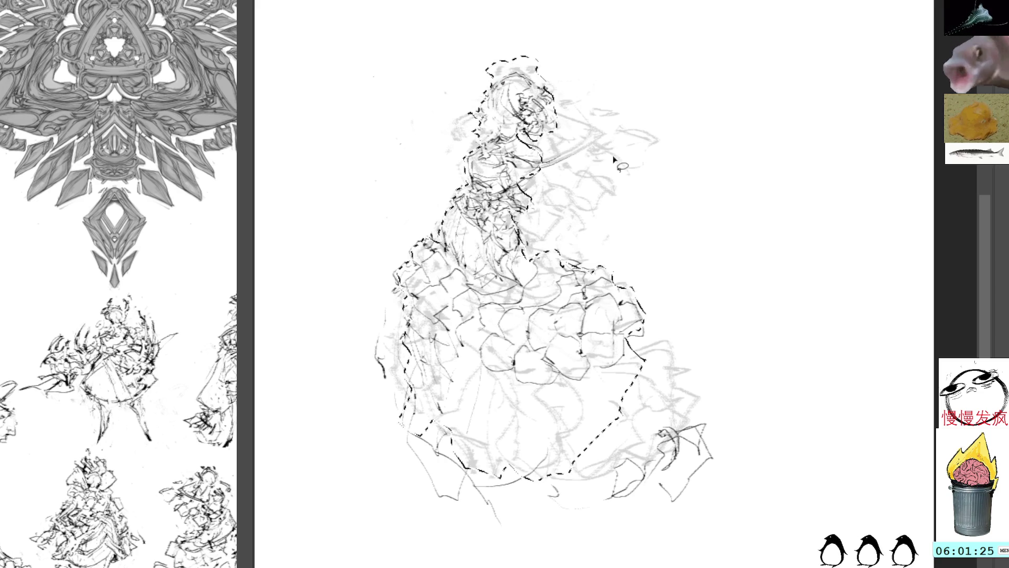
Step: Fill the lassoed girl with flat grey, then brush curled arcs on both sides of her head
key("shift+BackSpace")
key("ctrl+d")
left_click_drag(473, 113, 457, 136)
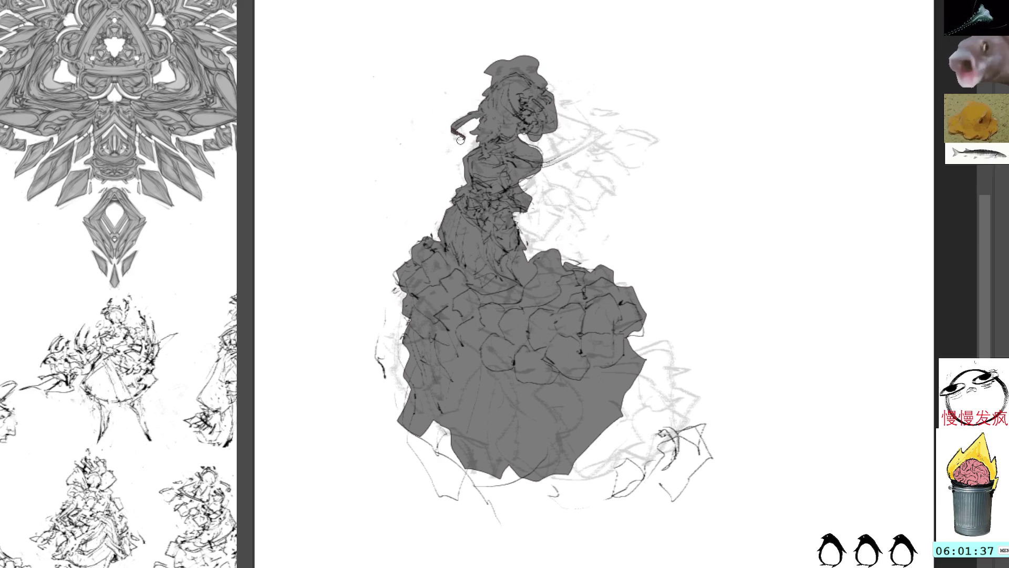
left_click_drag(457, 133, 460, 138)
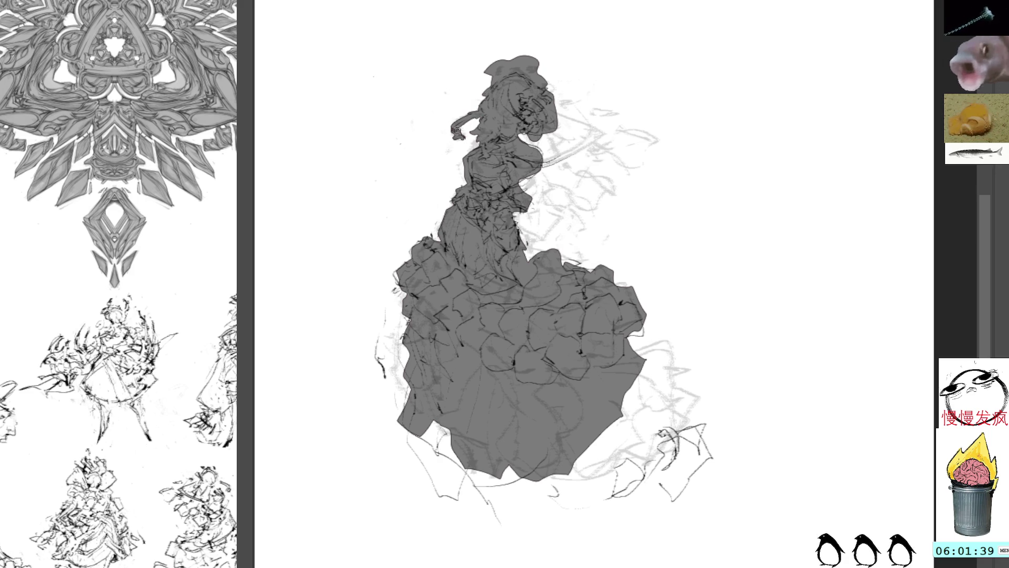
mouse_move(557, 110)
left_mouse_down()
mouse_move(588, 119)
mouse_move(526, 170)
mouse_move(546, 164)
mouse_move(523, 192)
mouse_move(512, 157)
mouse_move(475, 131)
left_mouse_up()
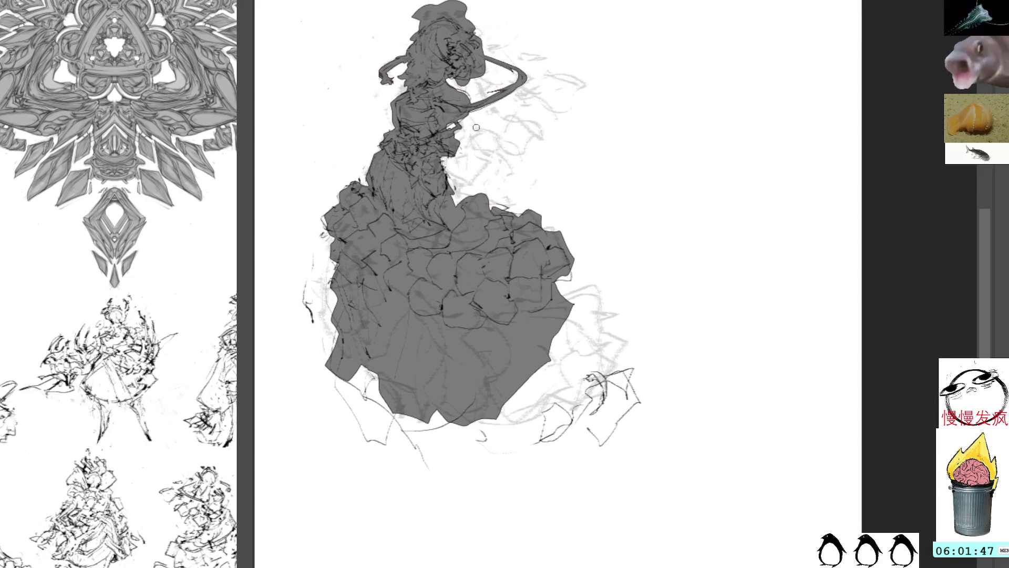
key("m")
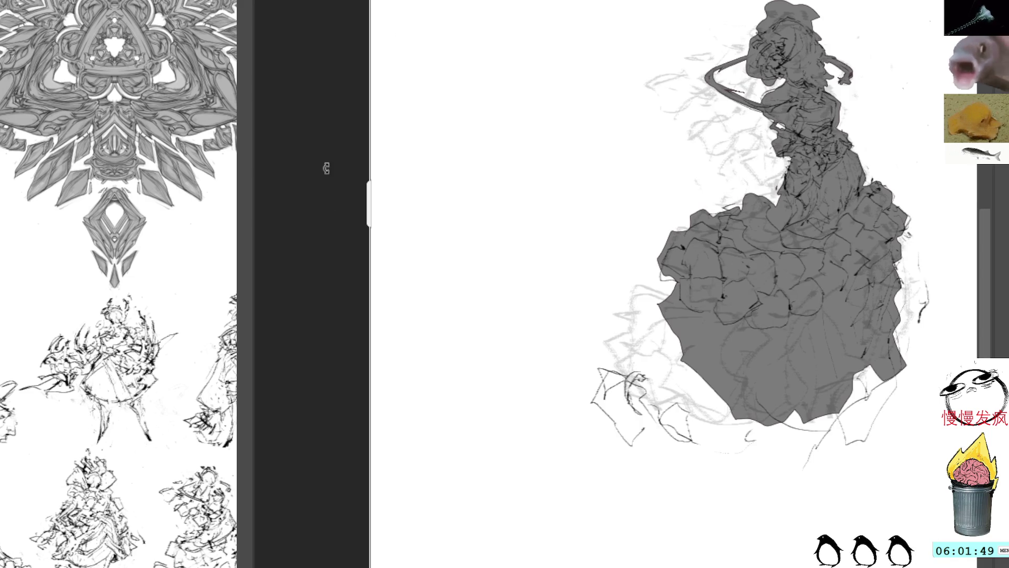
key("ctrl+shift+apostrophe")
key("ctrl+shift+apostrophe")
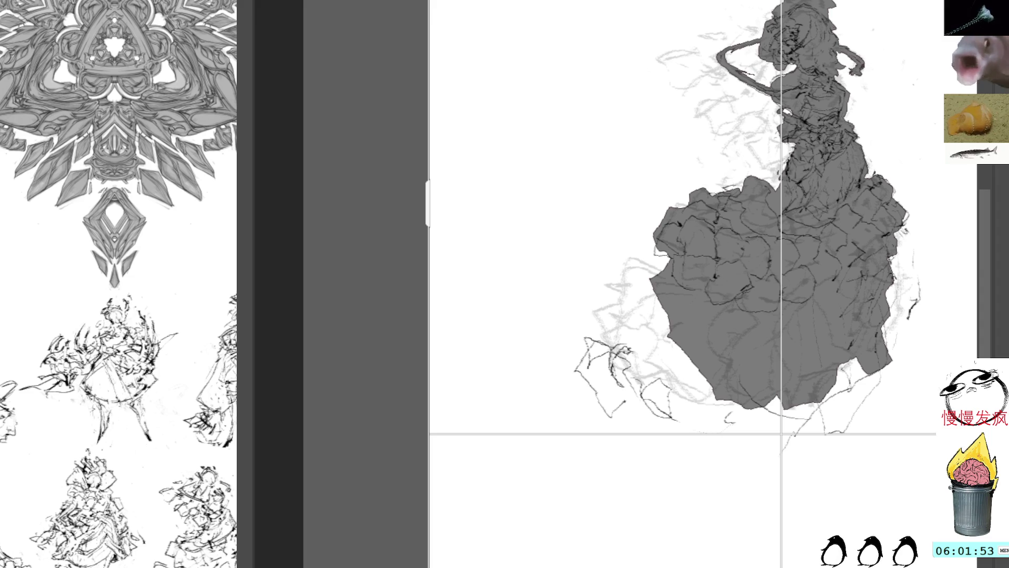
key("ctrl+h")
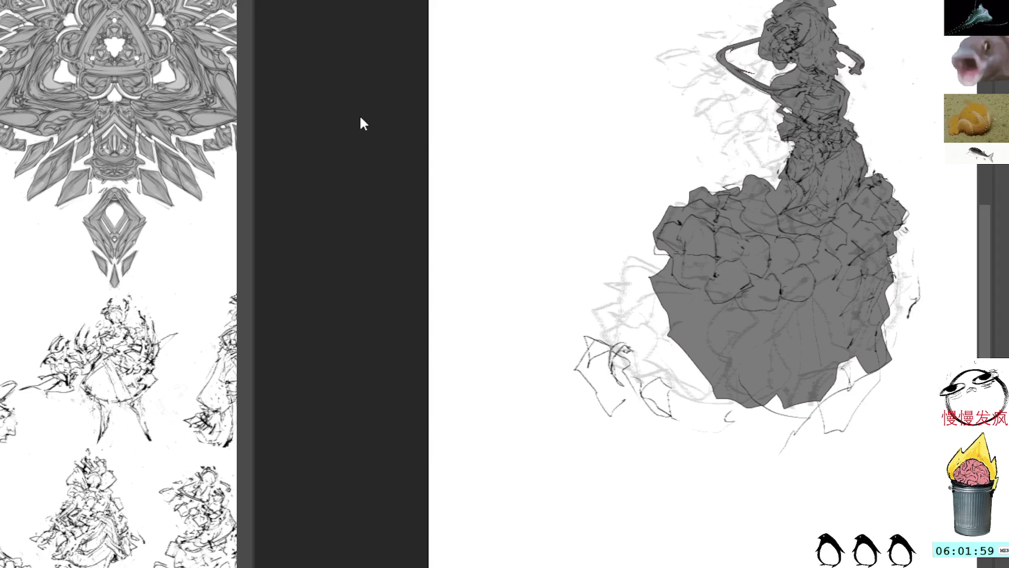
key("Tab")
left_click_drag(563, 124, 626, 208)
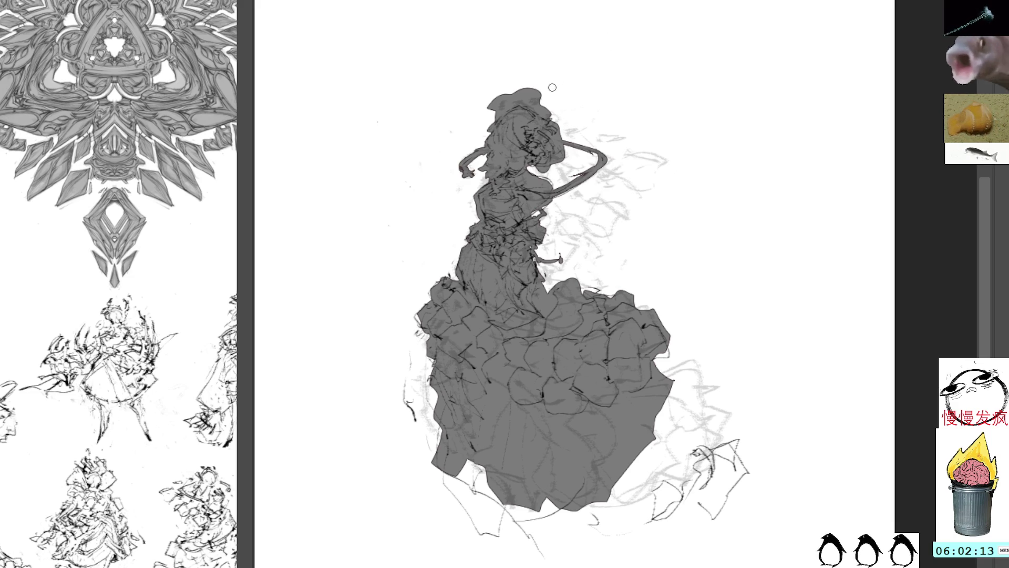
Step: Fill out the dress's left edge in grey, toggle the silhouette to compare, and add a small grey fan by the waist
left_click_drag(434, 358, 430, 407)
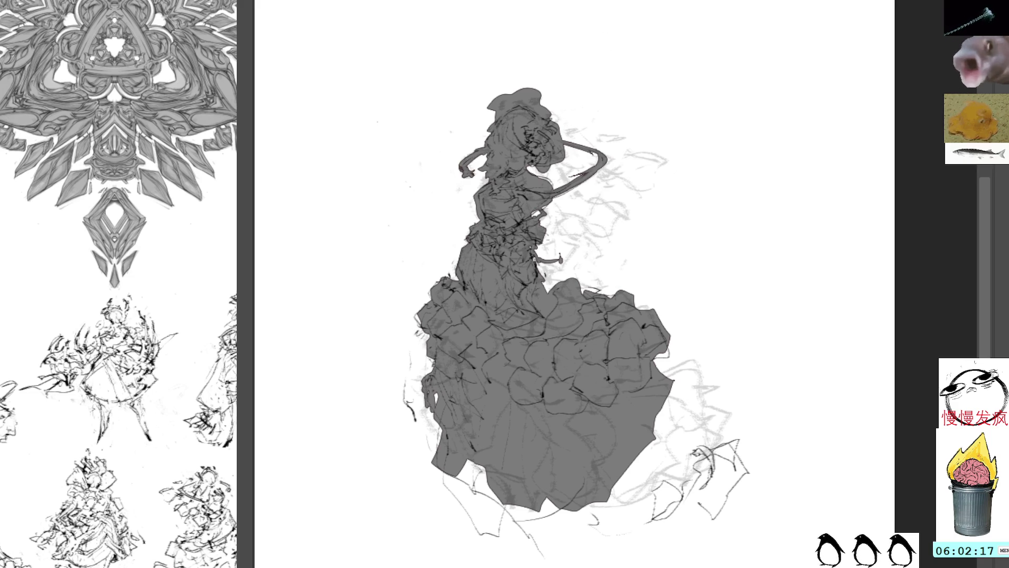
key("Delete")
key("Delete")
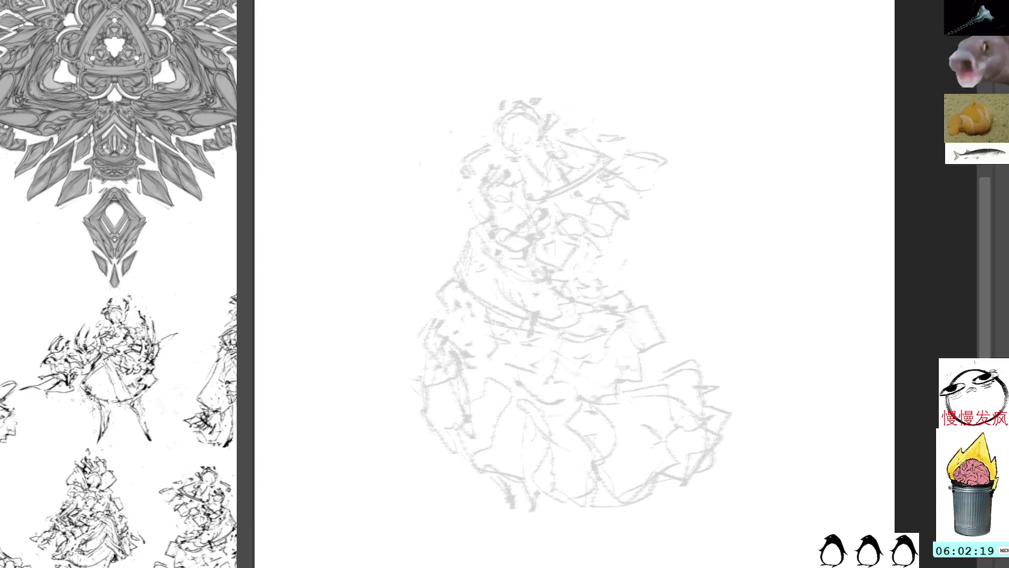
key("ctrl+z")
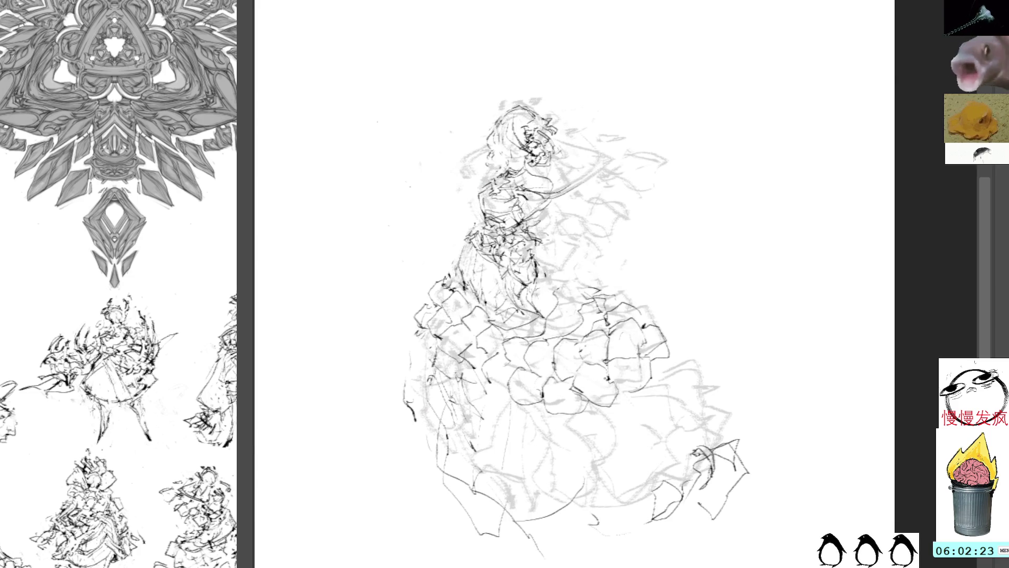
key("ctrl+z")
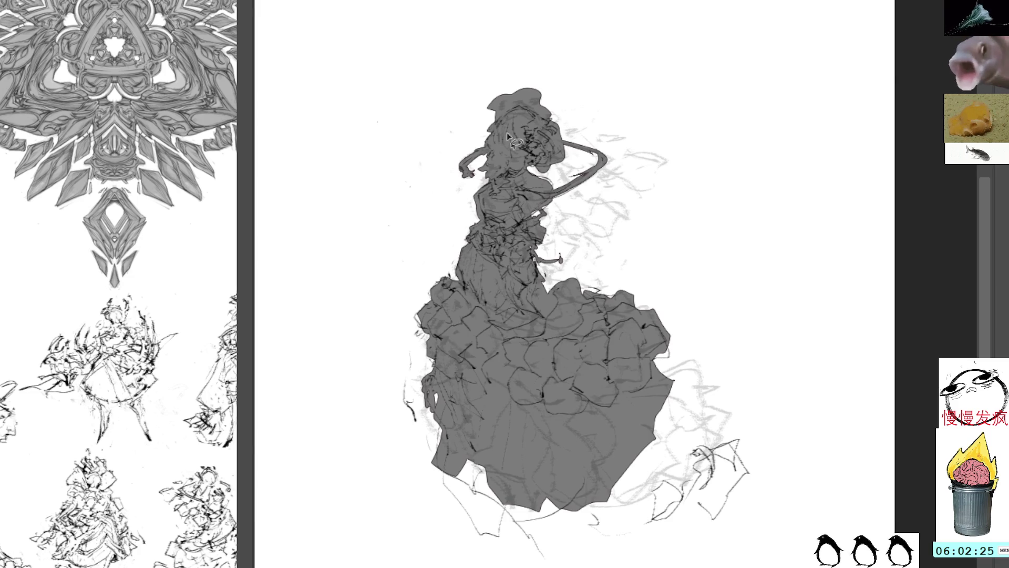
mouse_move(548, 248)
left_mouse_down()
mouse_move(567, 279)
mouse_move(573, 245)
mouse_move(549, 248)
mouse_move(573, 251)
mouse_move(557, 265)
mouse_move(565, 257)
mouse_move(556, 251)
left_mouse_up()
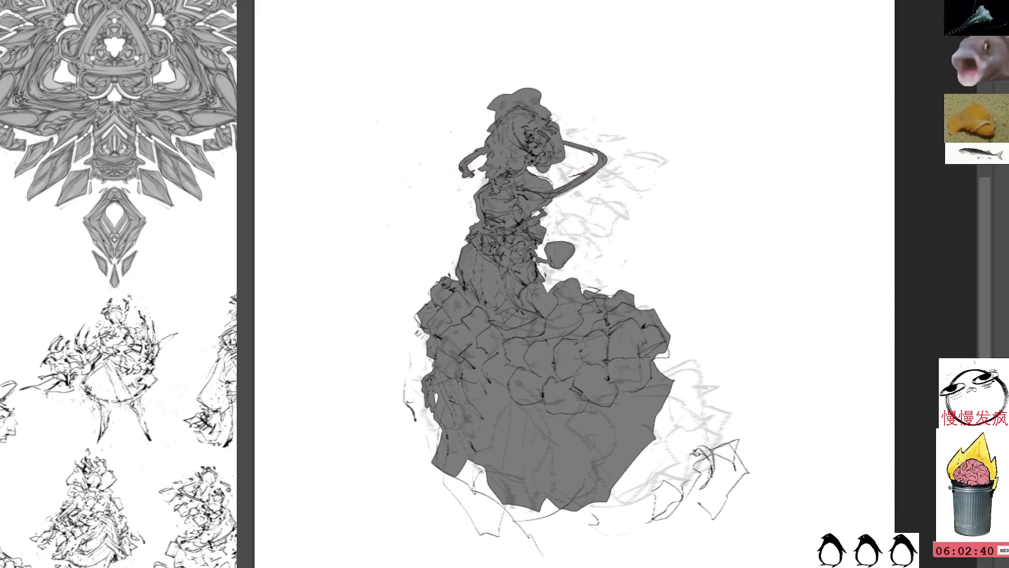
Step: Draw a small grey hand beside the fan and lasso-fill a grey band along the skirt's left edge
mouse_move(463, 159)
left_mouse_down()
mouse_move(459, 170)
mouse_move(474, 167)
left_mouse_up()
mouse_move(556, 220)
left_mouse_down()
mouse_move(592, 253)
mouse_move(565, 243)
mouse_move(595, 255)
mouse_move(603, 241)
mouse_move(599, 257)
mouse_move(581, 265)
mouse_move(568, 240)
mouse_move(591, 244)
mouse_move(583, 246)
mouse_move(593, 253)
mouse_move(562, 229)
mouse_move(552, 198)
mouse_move(541, 231)
mouse_move(555, 202)
mouse_move(564, 213)
mouse_move(556, 205)
left_mouse_up()
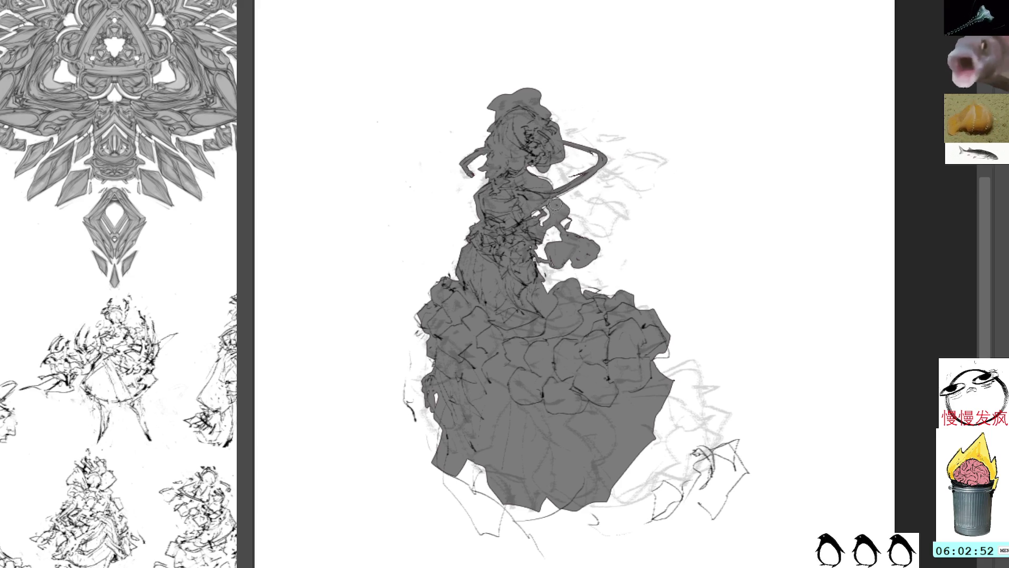
key("ctrl+r")
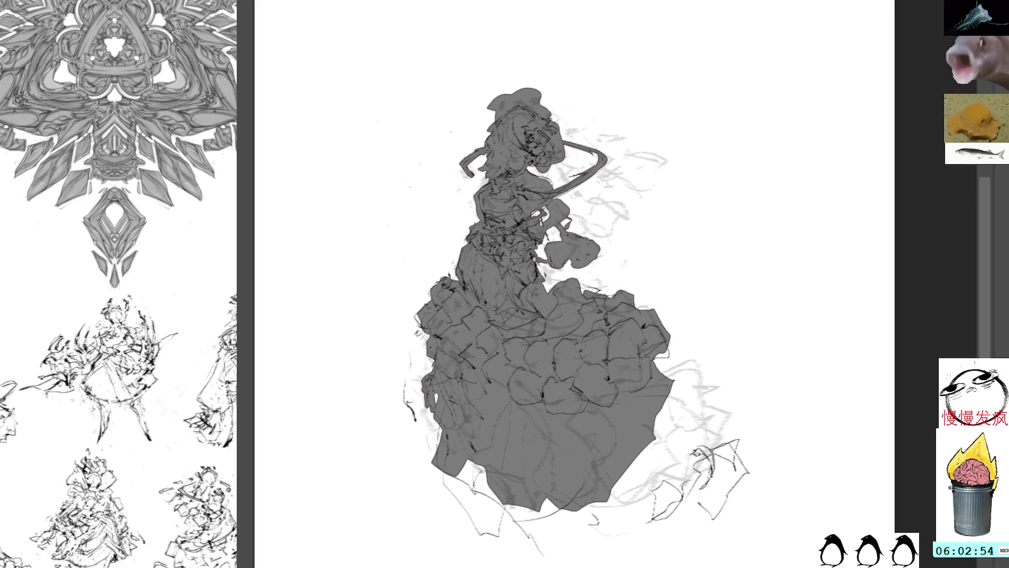
mouse_move(462, 268)
left_mouse_down()
mouse_move(453, 281)
mouse_move(448, 263)
mouse_move(460, 243)
mouse_move(466, 259)
mouse_move(483, 222)
mouse_move(456, 265)
left_mouse_up()
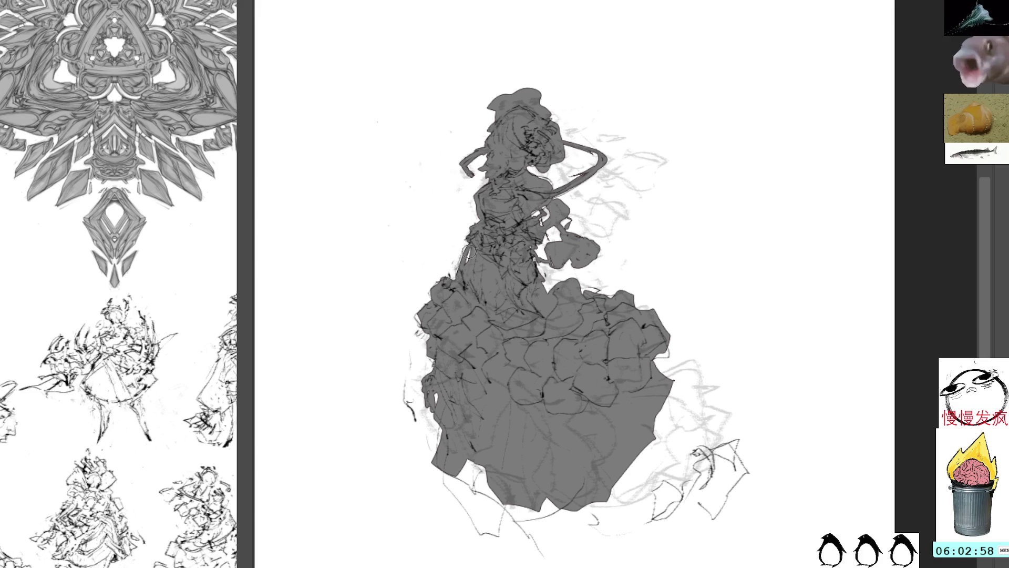
mouse_move(428, 353)
left_mouse_down()
mouse_move(418, 415)
mouse_move(443, 461)
mouse_move(413, 439)
mouse_move(417, 450)
mouse_move(441, 444)
mouse_move(435, 422)
mouse_move(501, 511)
mouse_move(469, 445)
left_mouse_up()
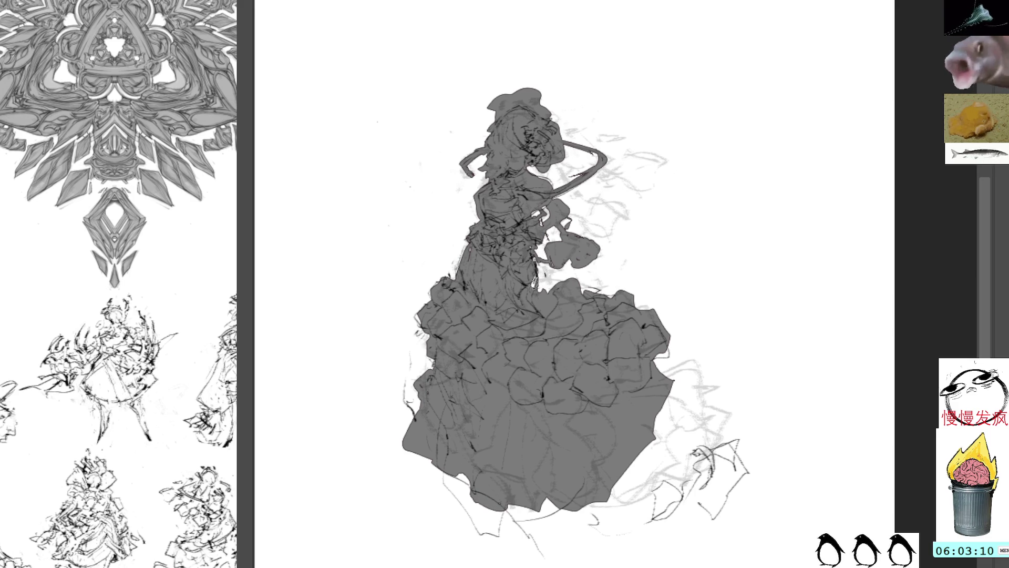
Step: Erase along the waist-to-skirt edge, repaint the collar grey, and lasso the hat region
left_click_drag(533, 281, 519, 315)
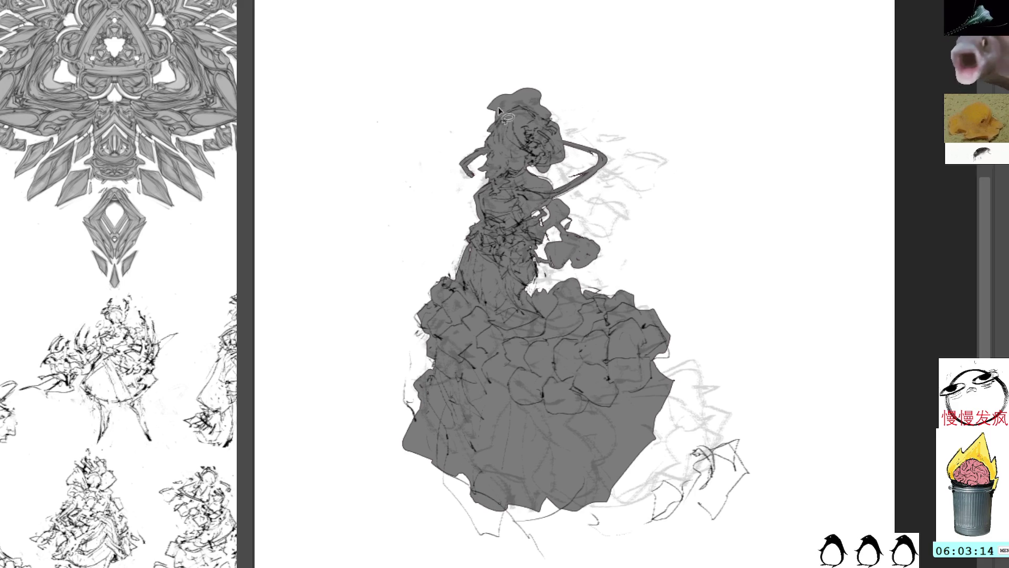
left_click_drag(487, 165, 502, 169)
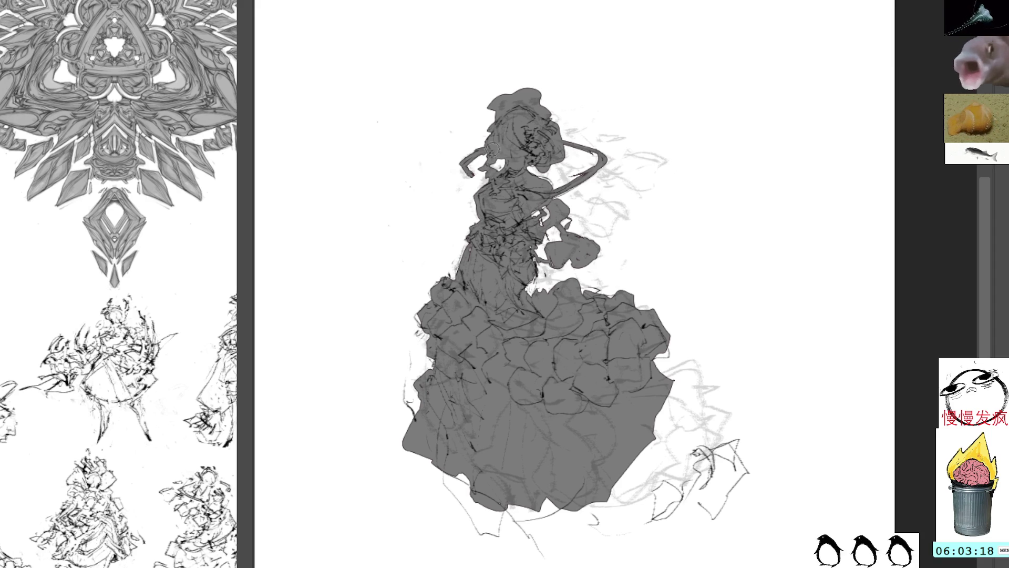
left_click_drag(559, 130, 555, 159)
key("ctrl+z")
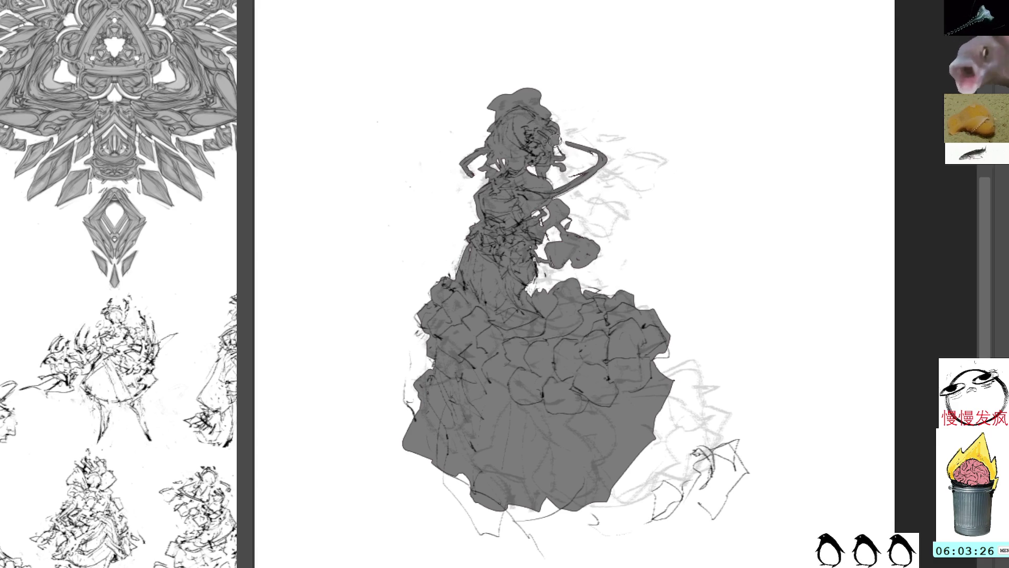
mouse_move(514, 79)
left_mouse_down()
mouse_move(479, 113)
mouse_move(547, 107)
left_mouse_up()
Step: Delete the grey hat above the head, leaving the small bow, and deselect
key("Delete")
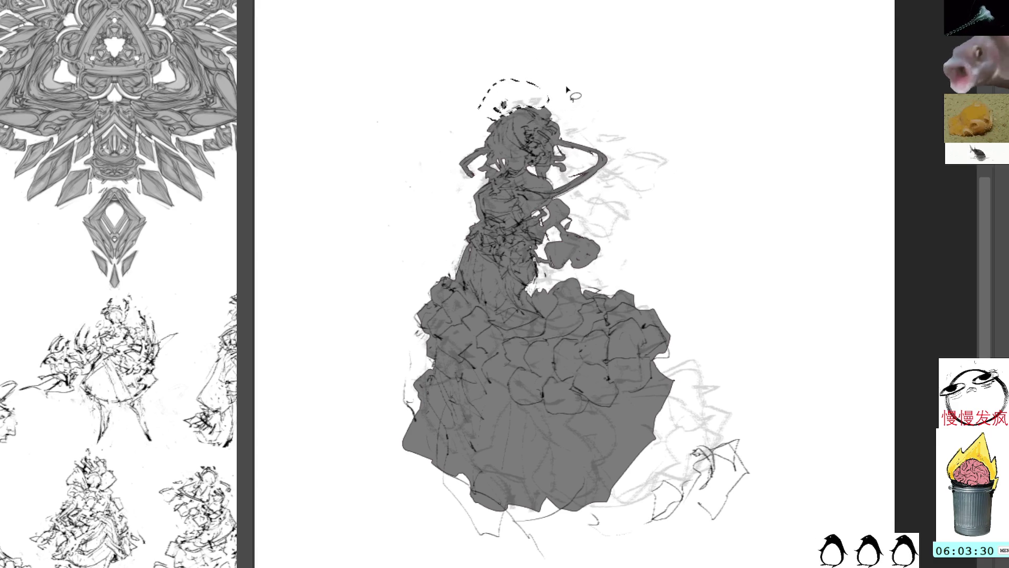
key("ctrl+d")
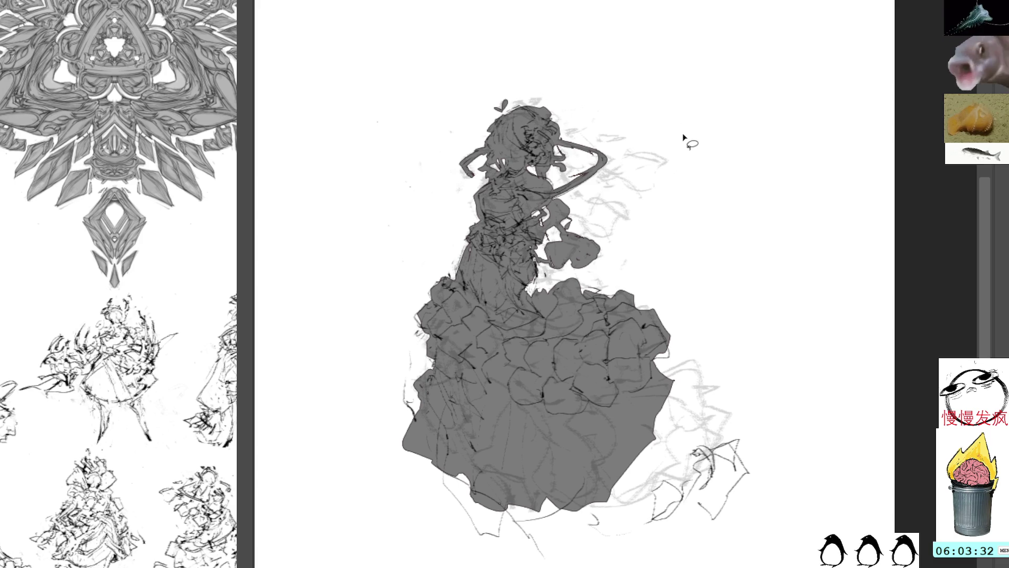
mouse_move(722, 271)
left_mouse_down()
mouse_move(689, 245)
mouse_move(696, 268)
left_mouse_up()
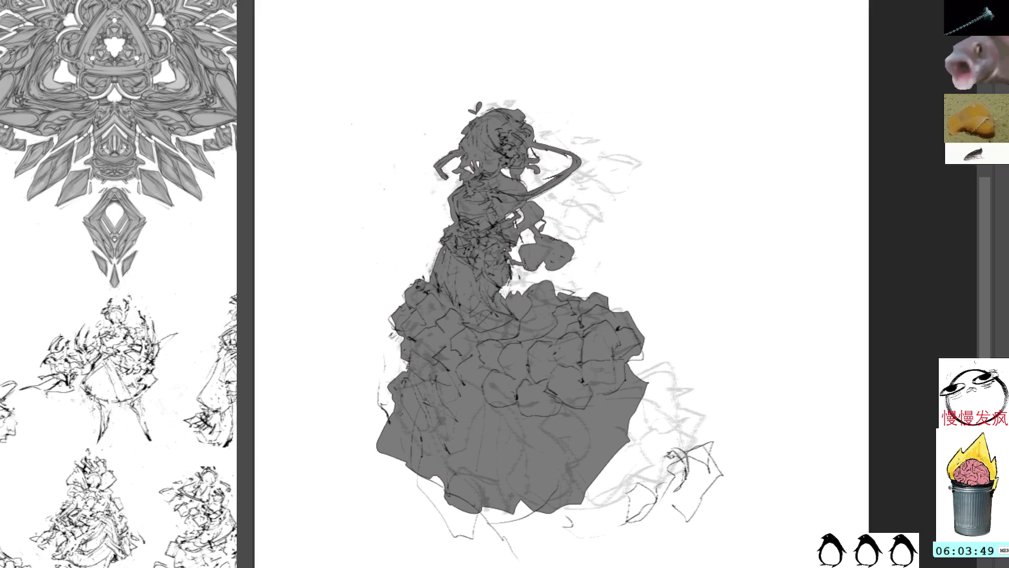
Step: Clear the stray dark blobs and loops to the right of the raised arm
mouse_move(546, 191)
left_mouse_down()
mouse_move(557, 225)
mouse_move(583, 236)
mouse_move(559, 226)
mouse_move(591, 234)
mouse_move(565, 208)
mouse_move(599, 215)
mouse_move(583, 208)
mouse_move(608, 190)
left_mouse_up()
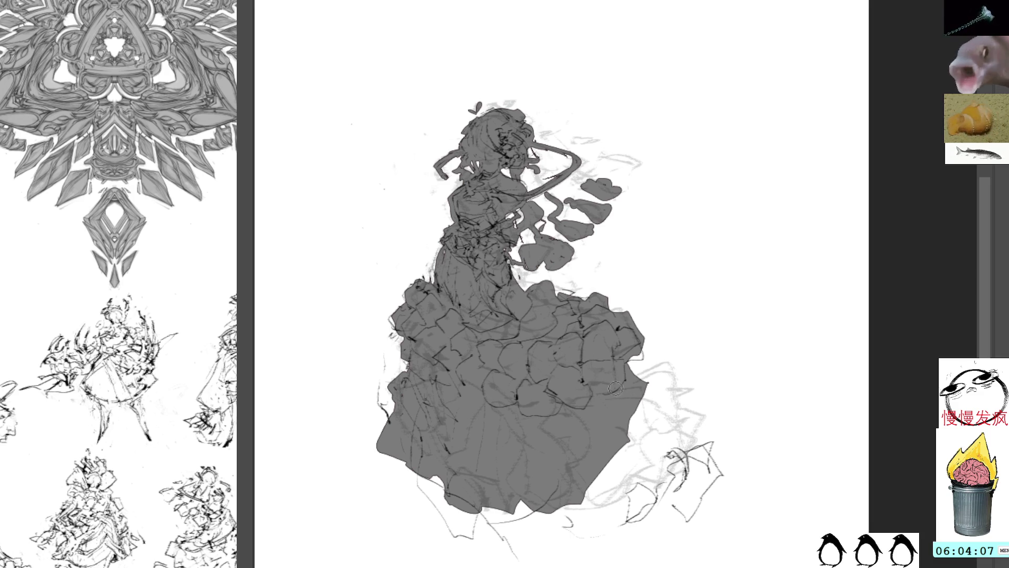
mouse_move(604, 153)
left_mouse_down()
mouse_move(627, 170)
mouse_move(600, 156)
mouse_move(614, 165)
mouse_move(626, 158)
mouse_move(575, 193)
mouse_move(602, 230)
mouse_move(626, 139)
left_mouse_up()
key("Delete")
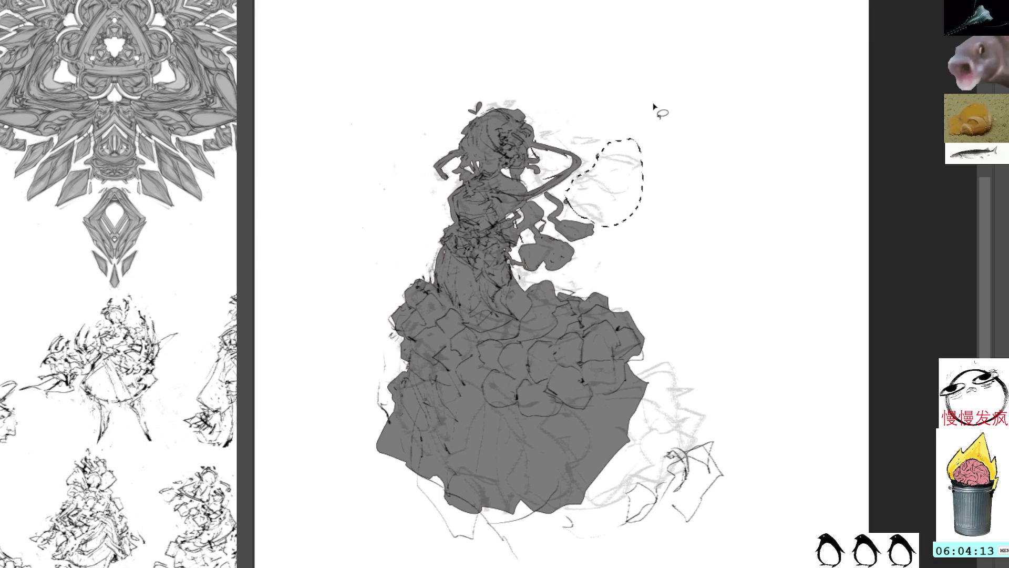
key("ctrl+d")
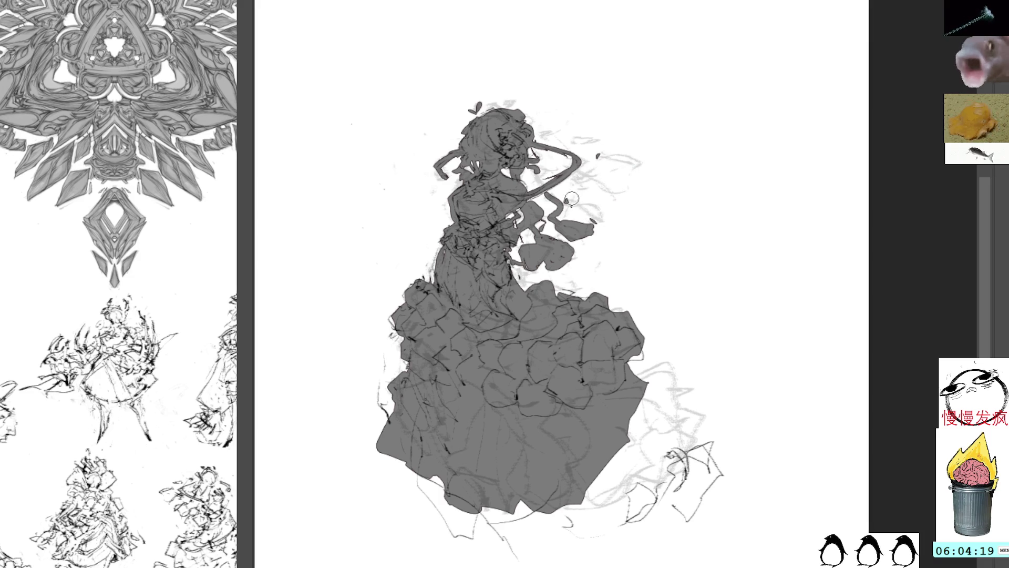
Step: Lasso-fill grey leaf shapes beside the hair and paint long strands trailing over the skirt
mouse_move(545, 190)
left_mouse_down()
mouse_move(544, 212)
mouse_move(573, 218)
mouse_move(574, 182)
mouse_move(547, 208)
mouse_move(595, 154)
mouse_move(574, 143)
mouse_move(610, 149)
left_mouse_up()
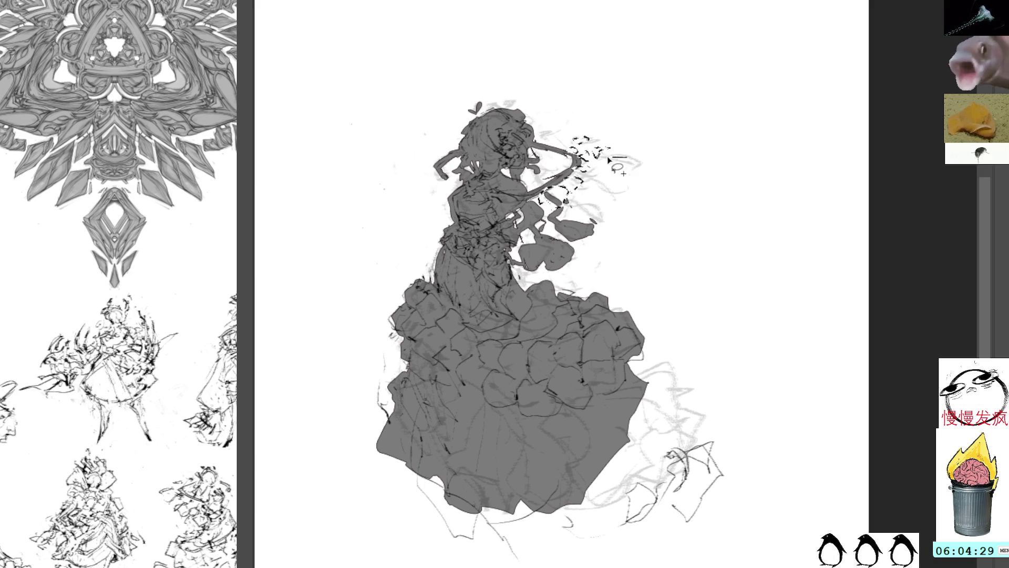
mouse_move(582, 181)
left_mouse_down()
mouse_move(626, 193)
mouse_move(592, 205)
left_mouse_up()
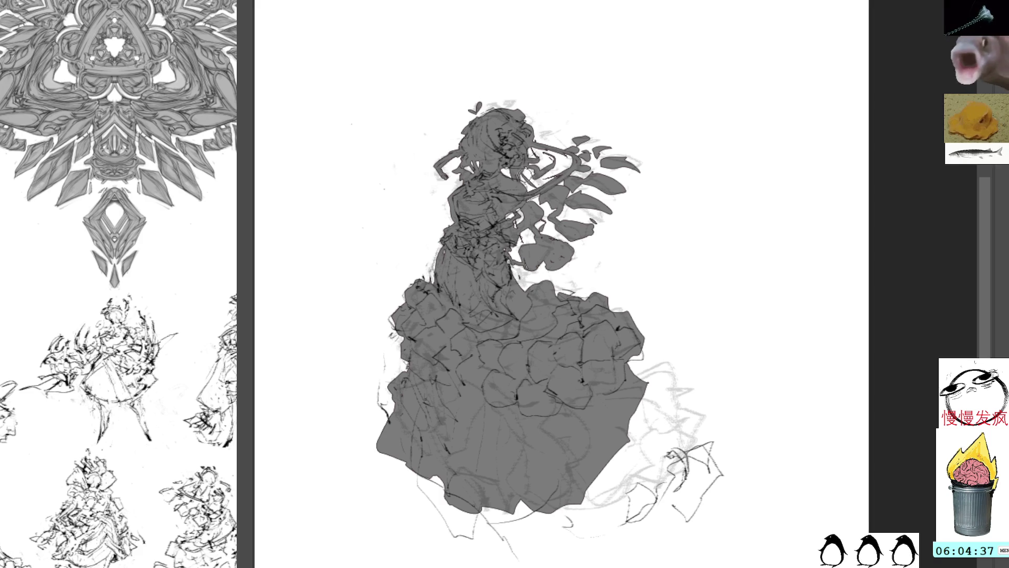
mouse_move(545, 213)
left_mouse_down()
mouse_move(569, 245)
mouse_move(646, 297)
left_mouse_up()
left_click_drag(568, 234, 639, 325)
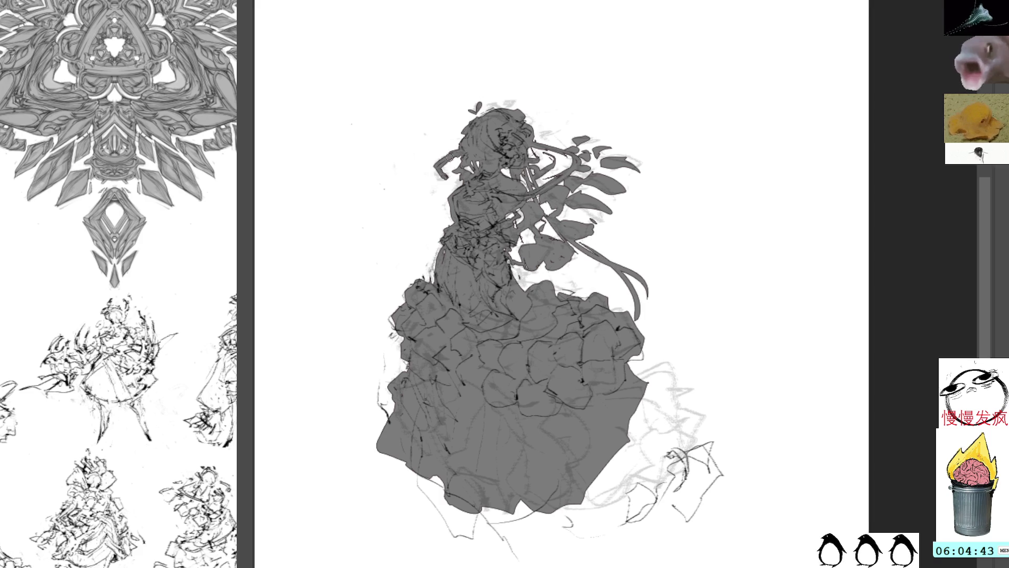
mouse_move(464, 187)
left_mouse_down()
mouse_move(444, 203)
mouse_move(458, 223)
mouse_move(444, 220)
left_mouse_up()
key("ctrl+z")
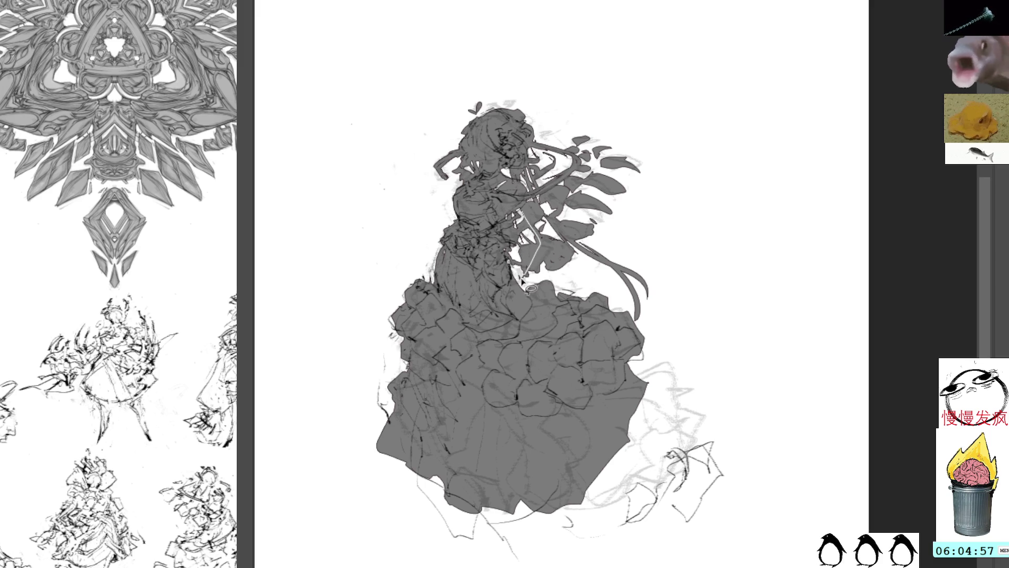
Step: Cut thin light gaps through the grey arm and hair to separate the arm from the strands
mouse_move(510, 266)
left_mouse_down()
mouse_move(520, 225)
mouse_move(530, 247)
mouse_move(518, 269)
left_mouse_up()
key("ctrl+d")
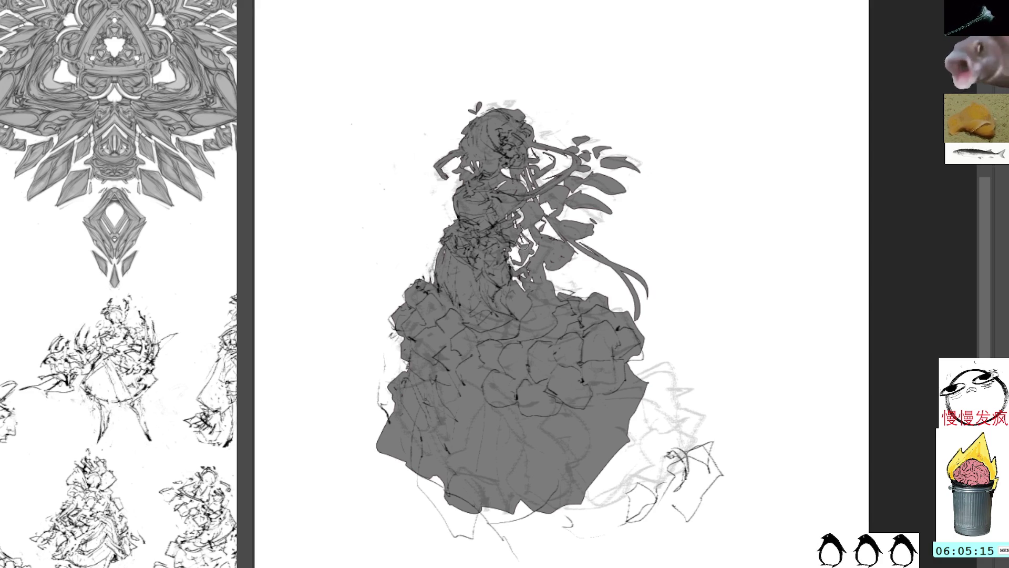
left_click_drag(591, 295, 555, 289)
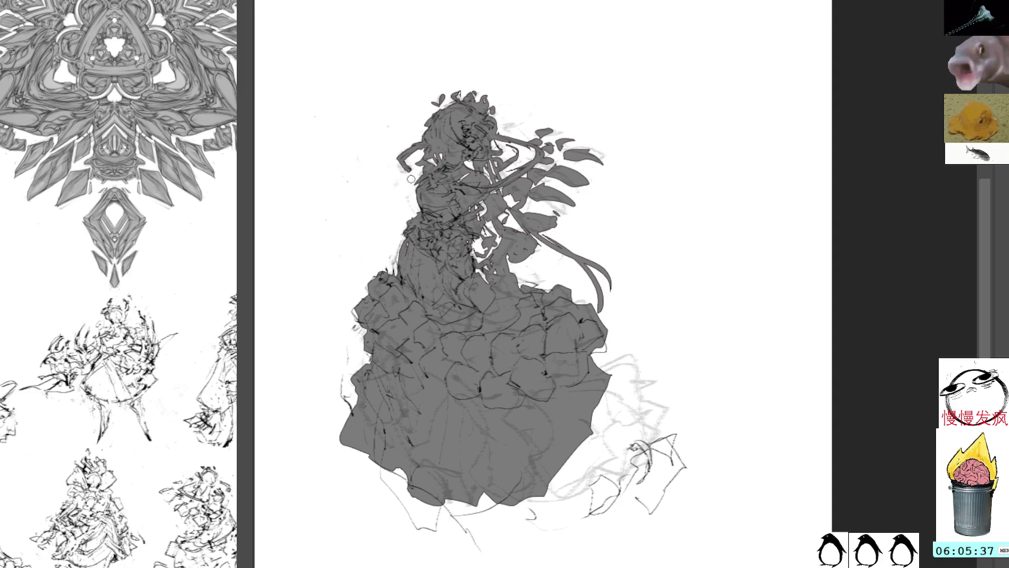
Step: Erase sketch strokes by the raised hand, then try out and undo leg strokes and a white curve
mouse_move(424, 146)
left_mouse_down()
mouse_move(402, 162)
mouse_move(420, 145)
mouse_move(409, 174)
mouse_move(420, 171)
left_mouse_up()
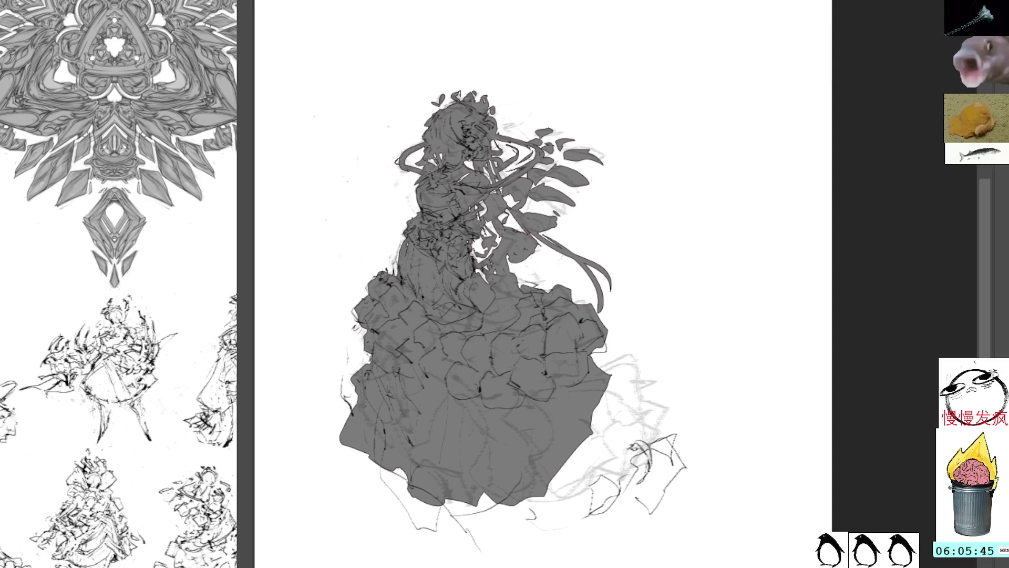
left_click_drag(357, 451, 386, 512)
mouse_move(404, 451)
left_mouse_down()
mouse_move(403, 523)
mouse_move(439, 537)
left_mouse_up()
left_click_drag(469, 505, 472, 539)
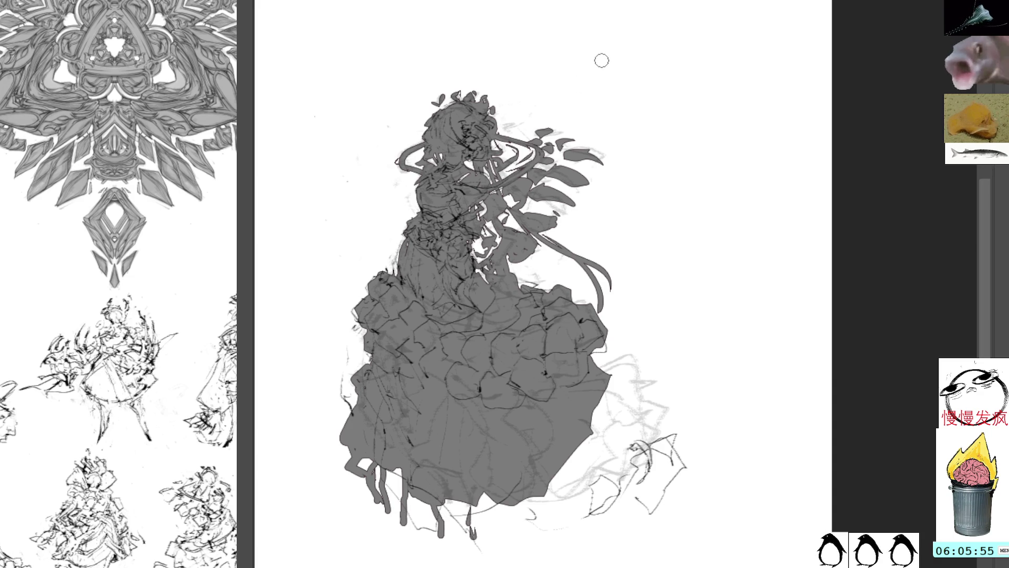
key("ctrl+z")
key("ctrl+z")
key("ctrl+z")
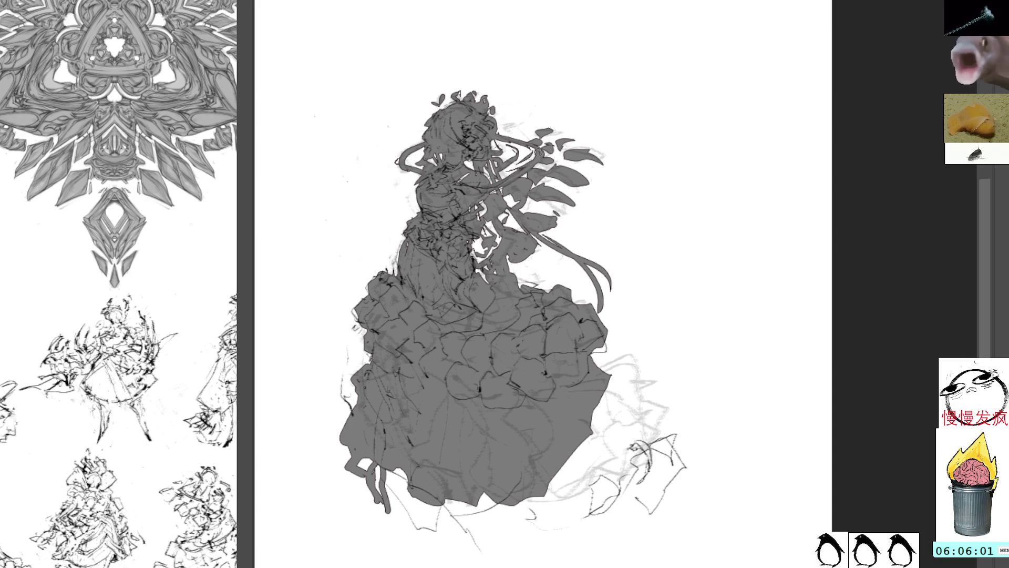
left_click_drag(490, 185, 385, 327)
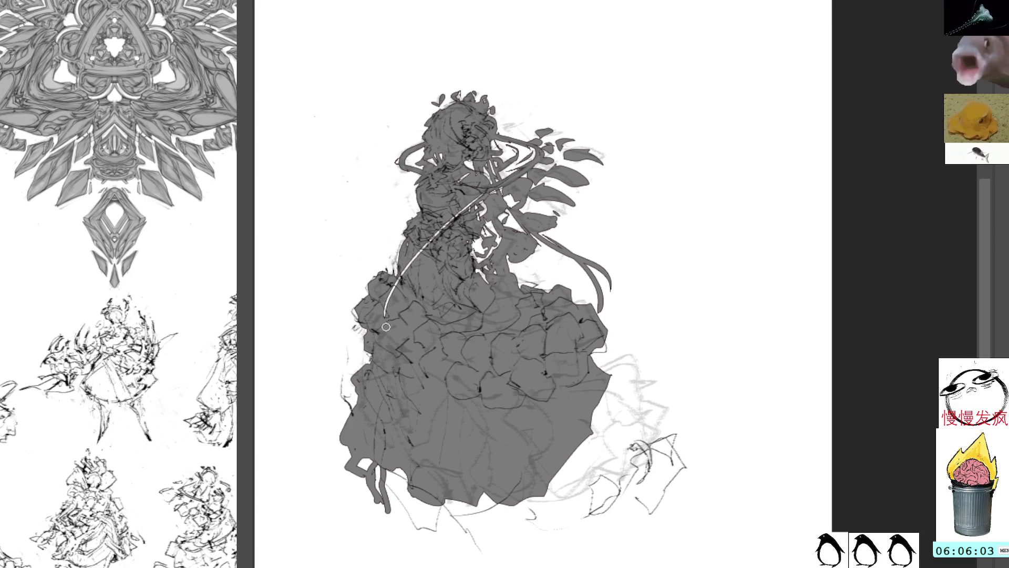
mouse_move(401, 284)
left_mouse_down()
mouse_move(373, 328)
mouse_move(431, 242)
left_mouse_up()
key("ctrl+z")
key("ctrl+z")
key("ctrl+z")
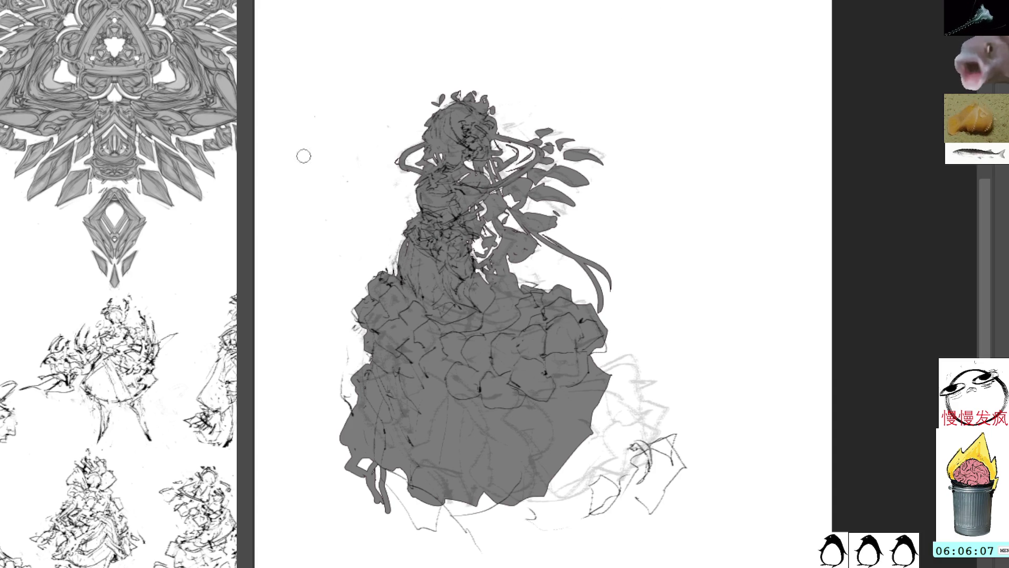
Step: Paint a grey curl off the dress's left edge and outline extra skirt volume on the right
mouse_move(353, 290)
left_mouse_down()
mouse_move(322, 336)
mouse_move(365, 359)
mouse_move(351, 372)
left_mouse_up()
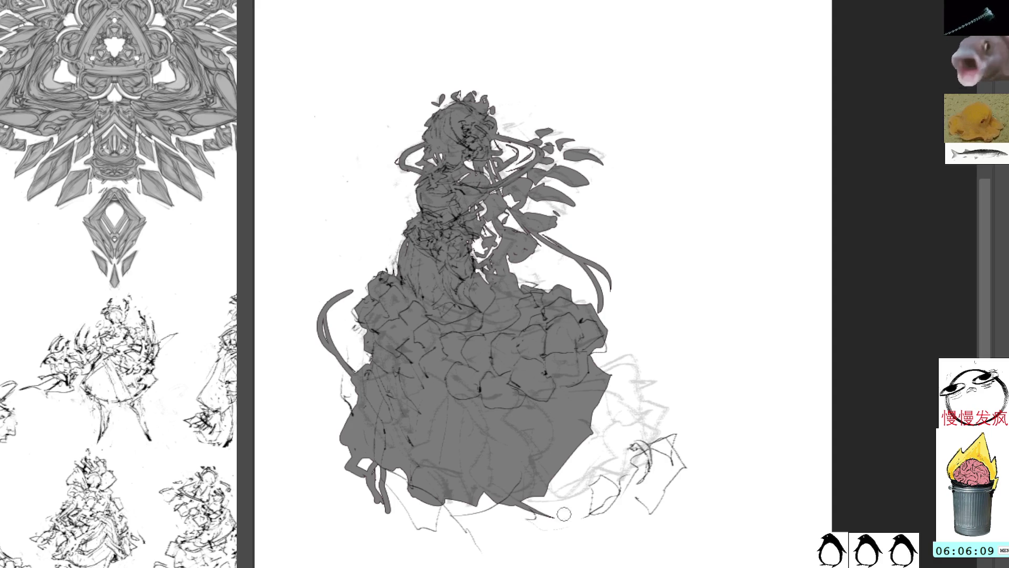
mouse_move(481, 497)
left_mouse_down()
mouse_move(636, 552)
mouse_move(578, 533)
mouse_move(604, 549)
left_mouse_up()
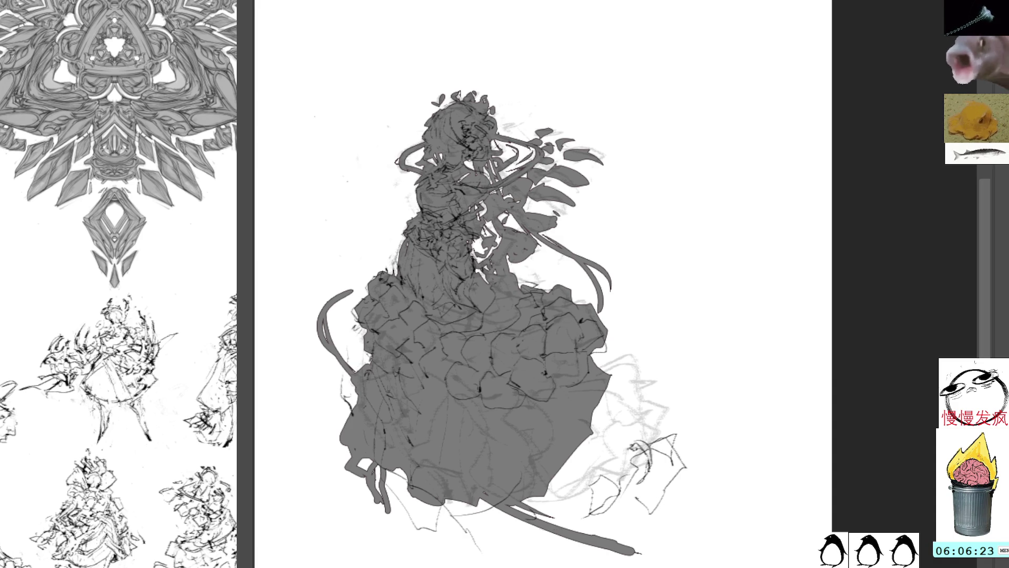
left_click_drag(550, 521, 650, 547)
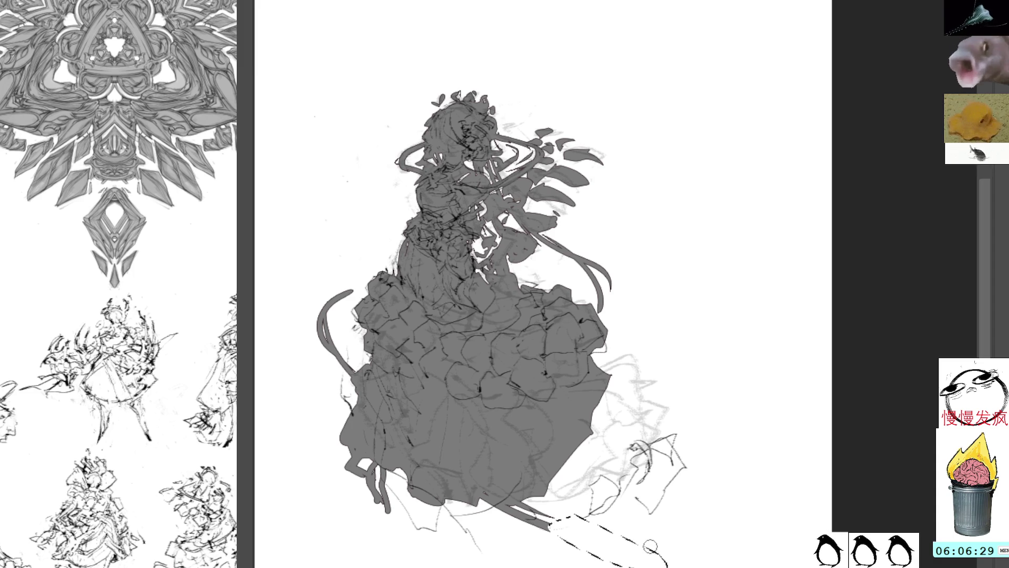
key("ctrl+z")
key("ctrl+z")
key("ctrl+z")
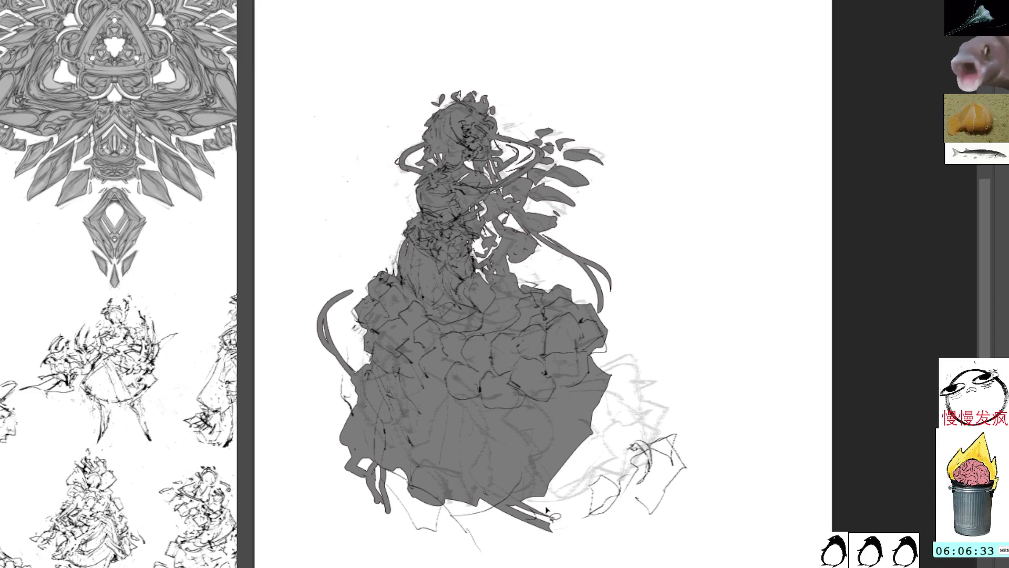
mouse_move(657, 439)
left_mouse_down()
mouse_move(660, 362)
mouse_move(626, 341)
mouse_move(585, 342)
left_mouse_up()
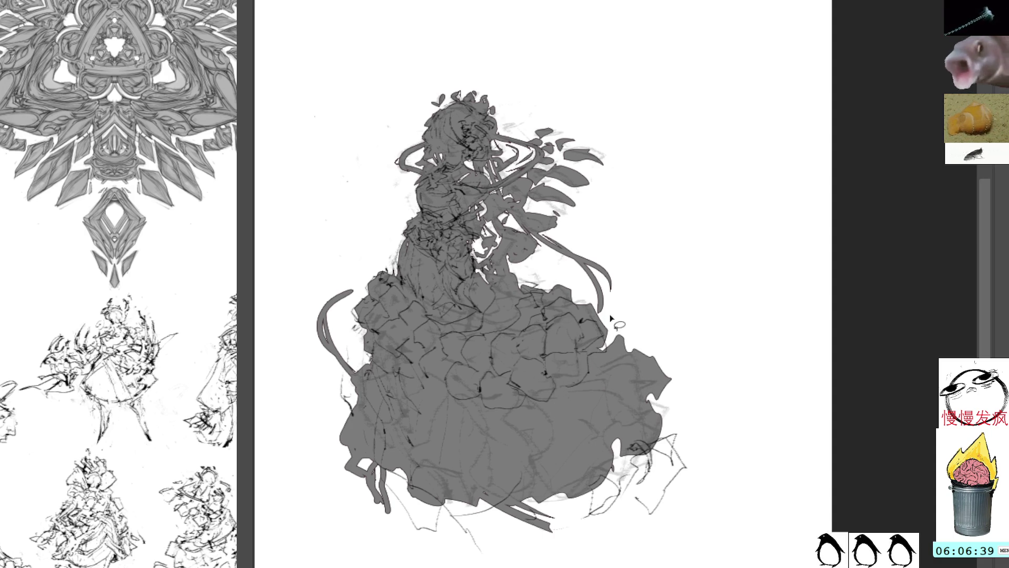
Step: Mark the skirt edge and brush a dark staff line through the hands, undoing the light attempt
left_click_drag(601, 350, 612, 343)
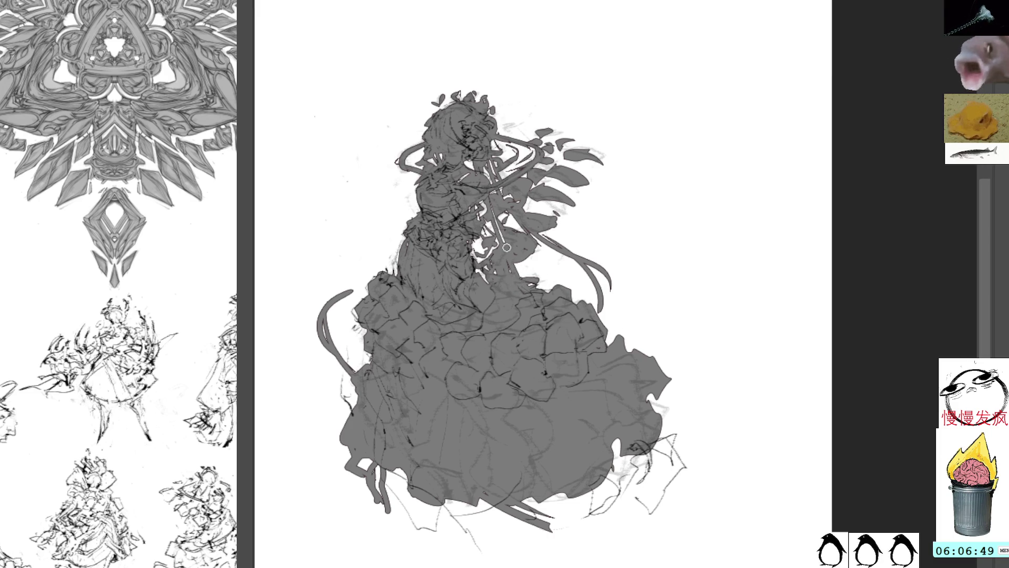
left_click_drag(486, 187, 523, 283)
left_click_drag(516, 182, 549, 295)
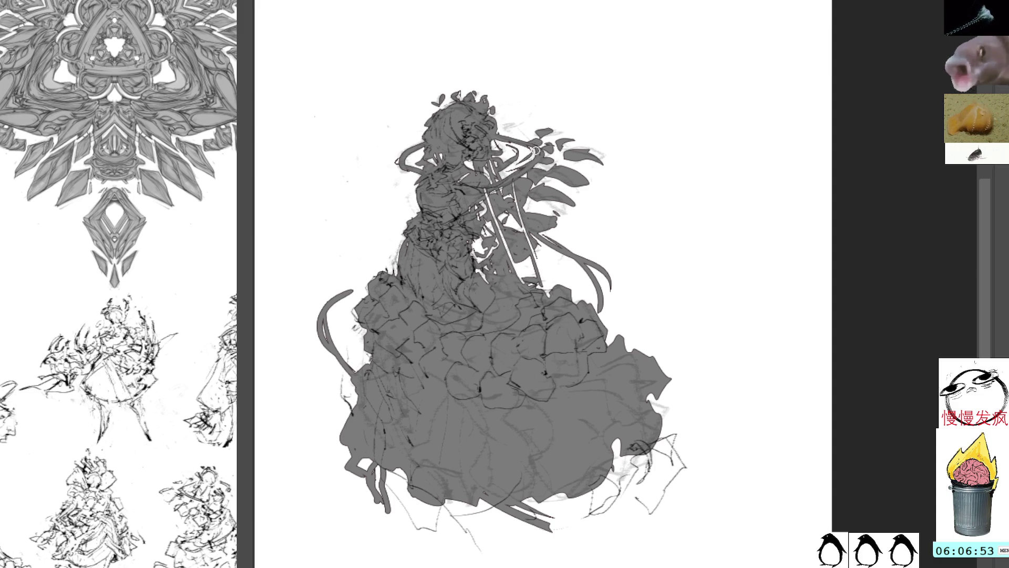
key("ctrl+z")
key("ctrl+z")
key("ctrl+z")
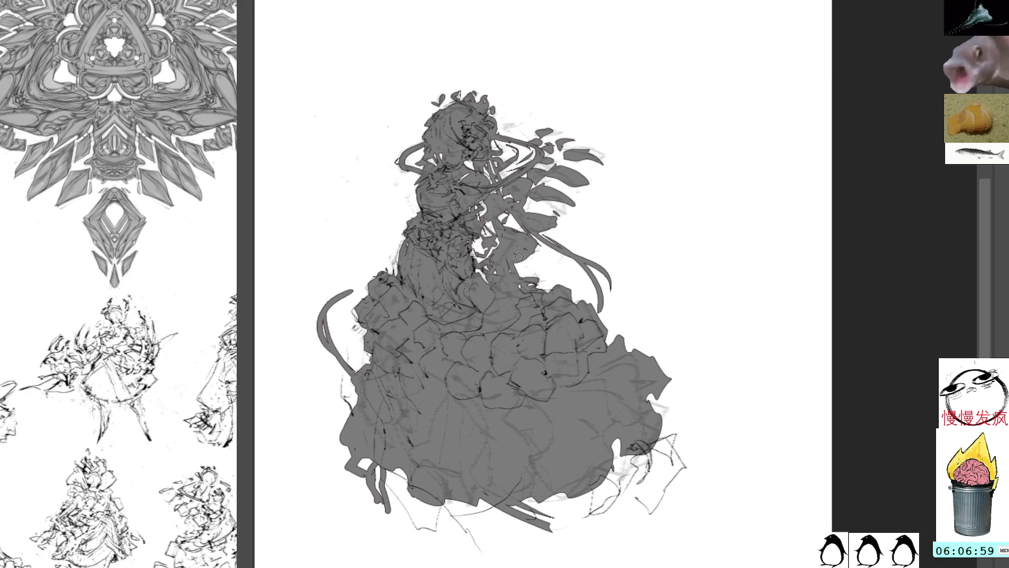
Step: Add a small waist mark and thicken the lower-left skirt edge with grey strokes
left_click_drag(499, 265, 509, 270)
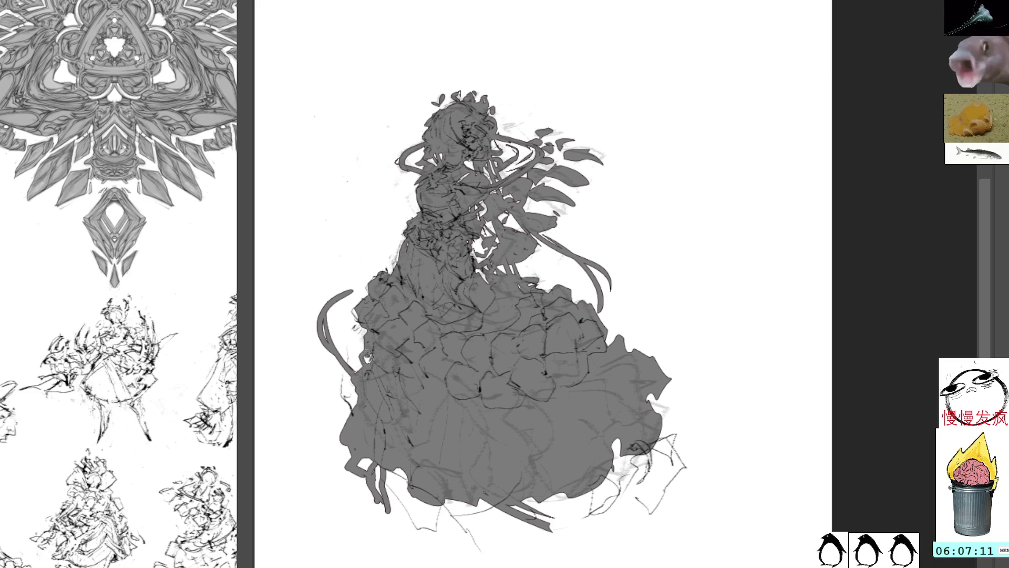
mouse_move(373, 399)
left_mouse_down()
mouse_move(341, 452)
mouse_move(394, 486)
mouse_move(405, 483)
mouse_move(399, 473)
left_mouse_up()
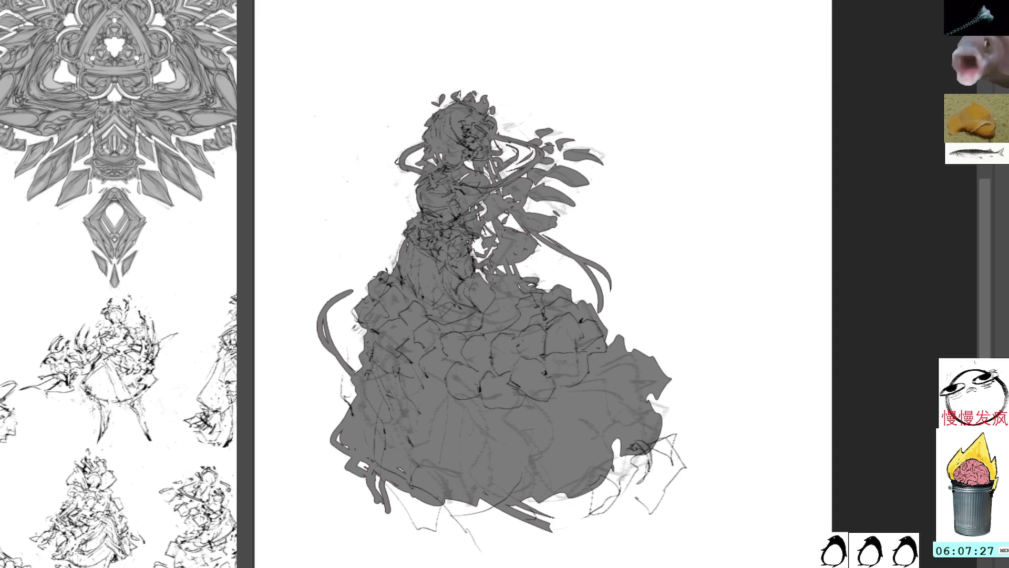
mouse_move(324, 393)
left_mouse_down()
mouse_move(320, 420)
mouse_move(347, 460)
mouse_move(341, 400)
mouse_move(428, 502)
mouse_move(415, 449)
mouse_move(386, 418)
mouse_move(494, 505)
mouse_move(470, 451)
mouse_move(441, 435)
mouse_move(520, 486)
mouse_move(578, 494)
mouse_move(513, 418)
mouse_move(609, 489)
mouse_move(577, 432)
left_mouse_up()
Step: Fill diagonal stripe areas across the lower skirt and left skirt edge with light grey
mouse_move(602, 399)
left_mouse_down()
mouse_move(649, 446)
mouse_move(605, 402)
left_mouse_up()
mouse_move(631, 362)
left_mouse_down()
mouse_move(647, 389)
mouse_move(609, 392)
mouse_move(668, 413)
mouse_move(629, 356)
left_mouse_up()
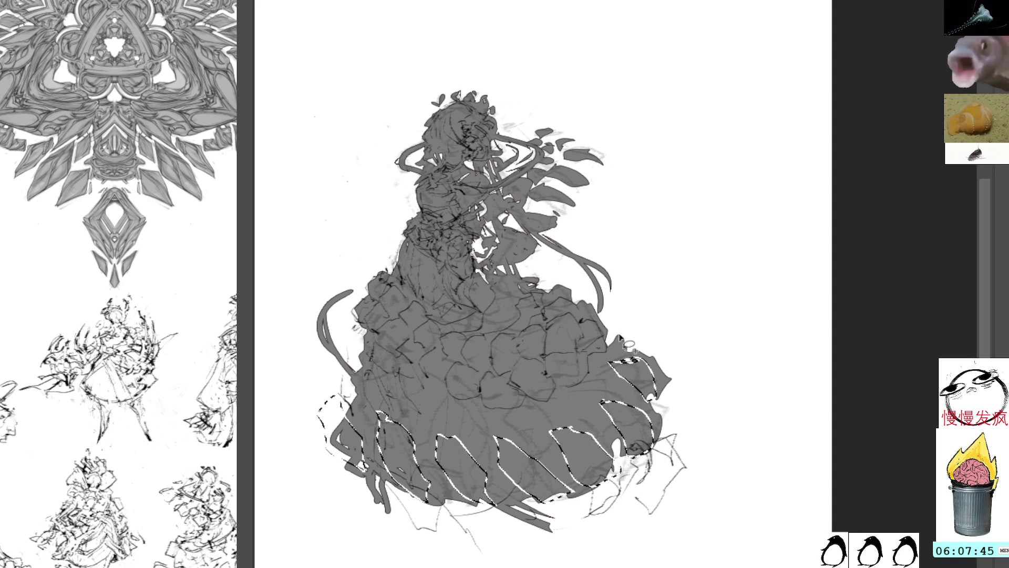
left_click_drag(617, 331, 637, 368)
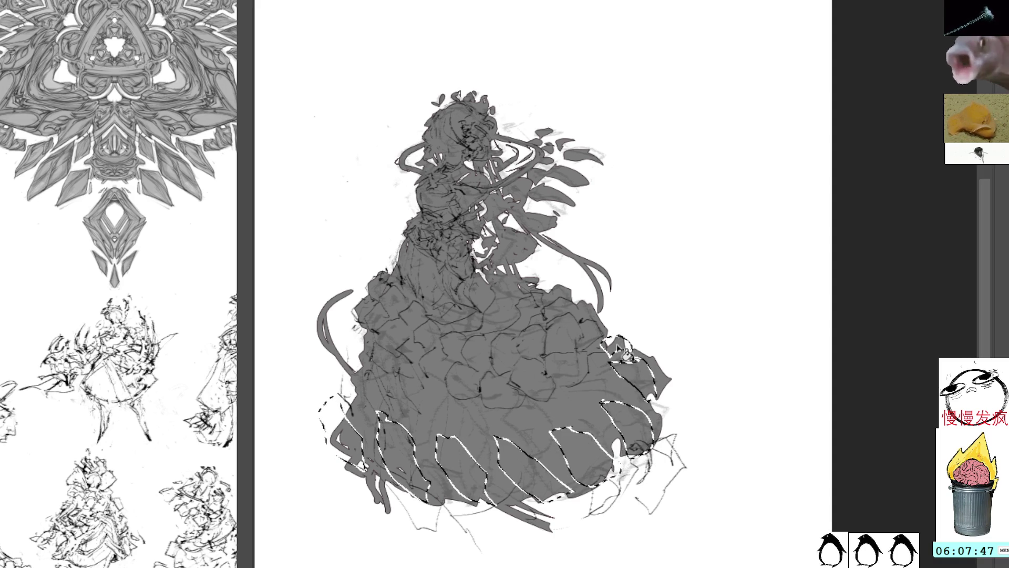
key("Delete")
key("ctrl+d")
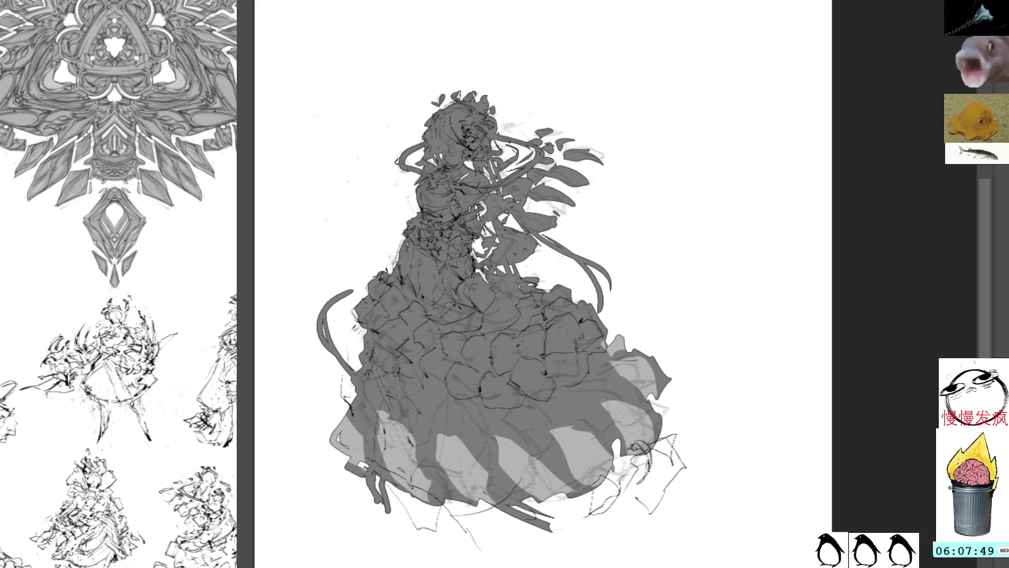
left_click_drag(339, 402, 336, 447)
key("ctrl+shift+d")
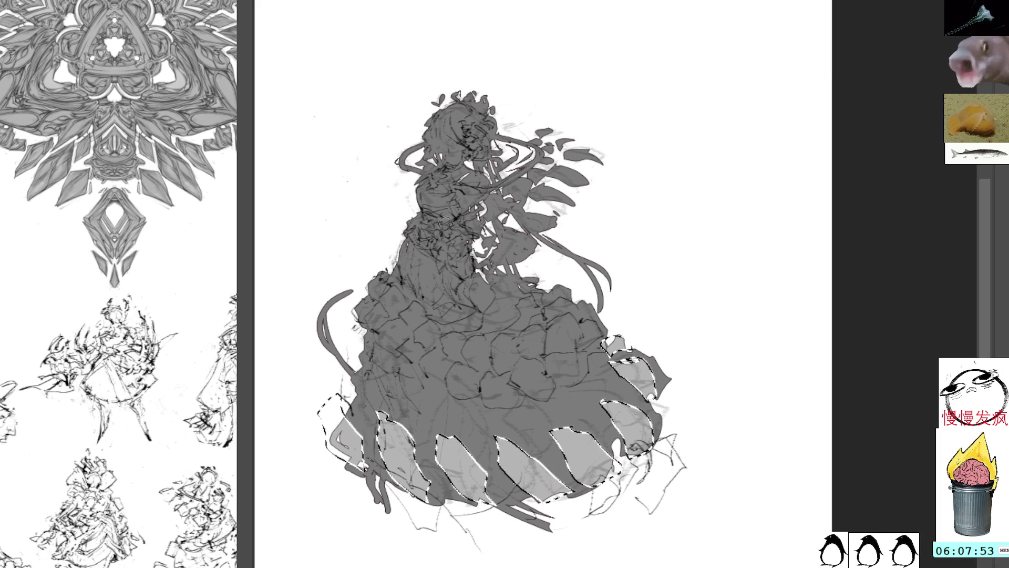
key("alt+BackSpace")
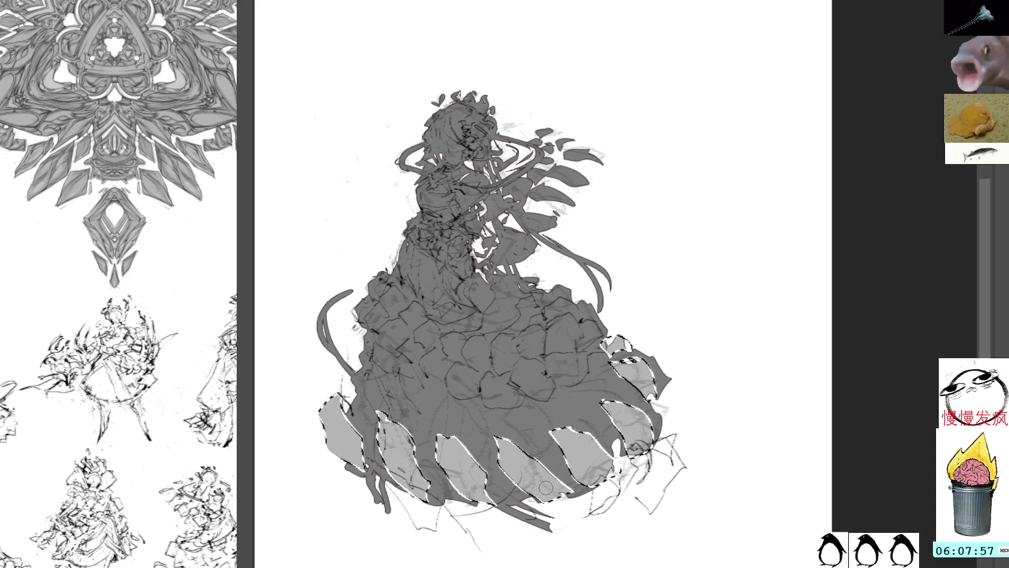
key("ctrl+d")
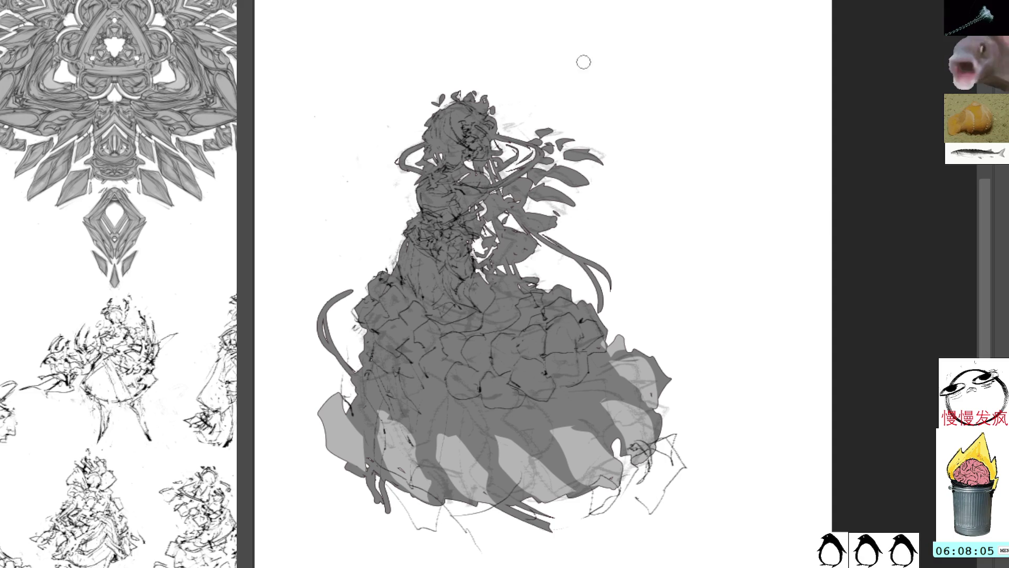
Step: Delete the stray curl at the skirt's left side and return to the brush
mouse_move(360, 288)
left_mouse_down()
mouse_move(310, 307)
mouse_move(368, 368)
mouse_move(362, 363)
left_mouse_up()
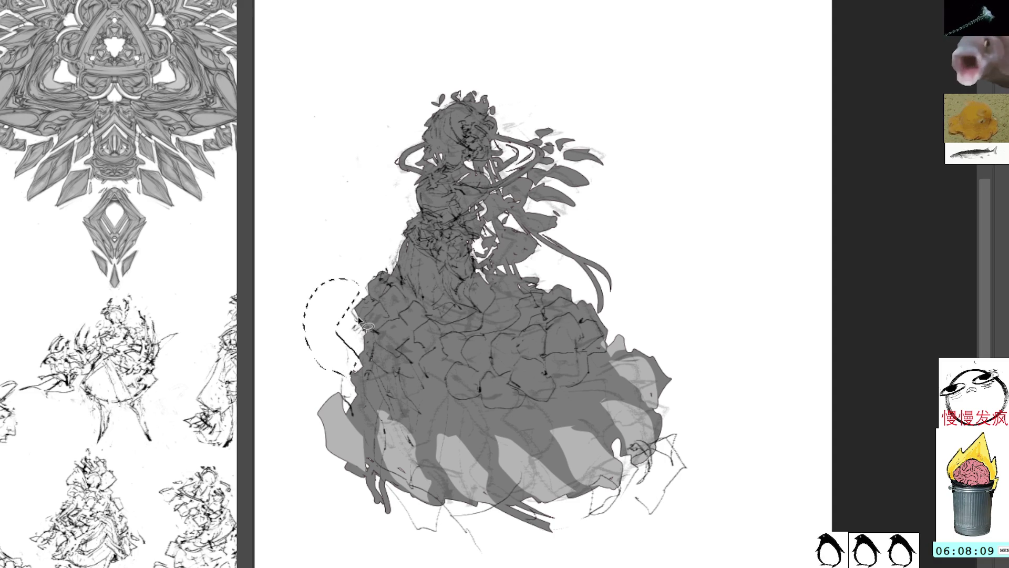
key("Delete")
key("ctrl+d")
key("b")
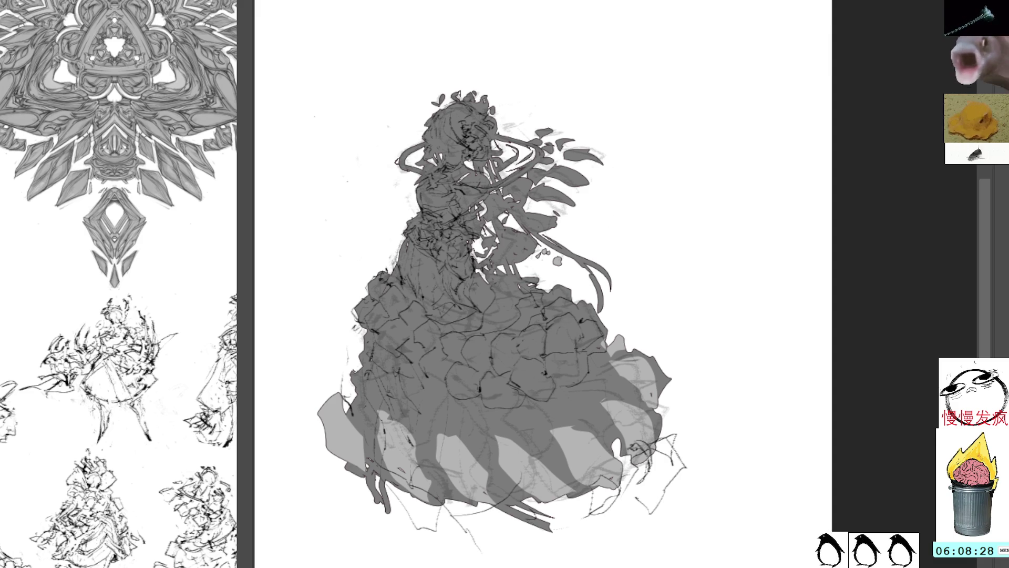
Step: Lasso and delete the stray marks just left of the girl's face, leaving nothing selected
left_click_drag(604, 184, 595, 214)
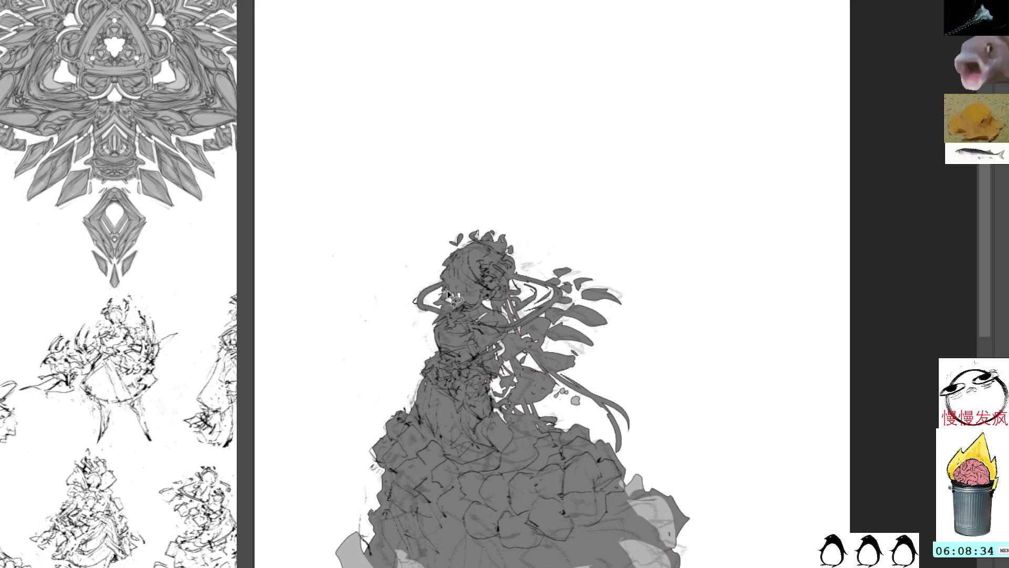
mouse_move(445, 267)
left_mouse_down()
mouse_move(432, 296)
mouse_move(452, 284)
left_mouse_up()
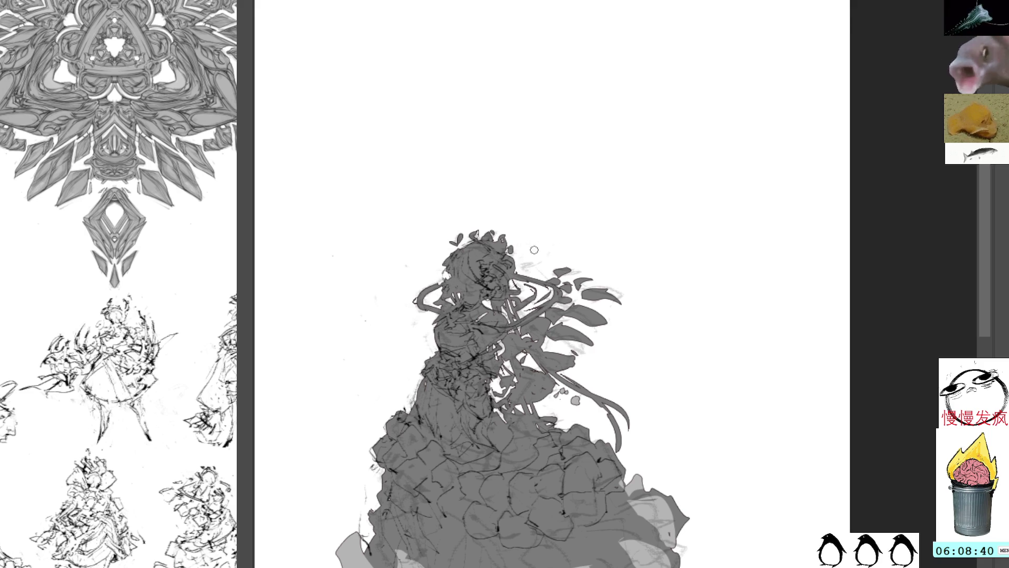
mouse_move(431, 321)
left_mouse_down()
mouse_move(444, 292)
mouse_move(413, 323)
mouse_move(425, 332)
left_mouse_up()
key("ctrl+d")
key("b")
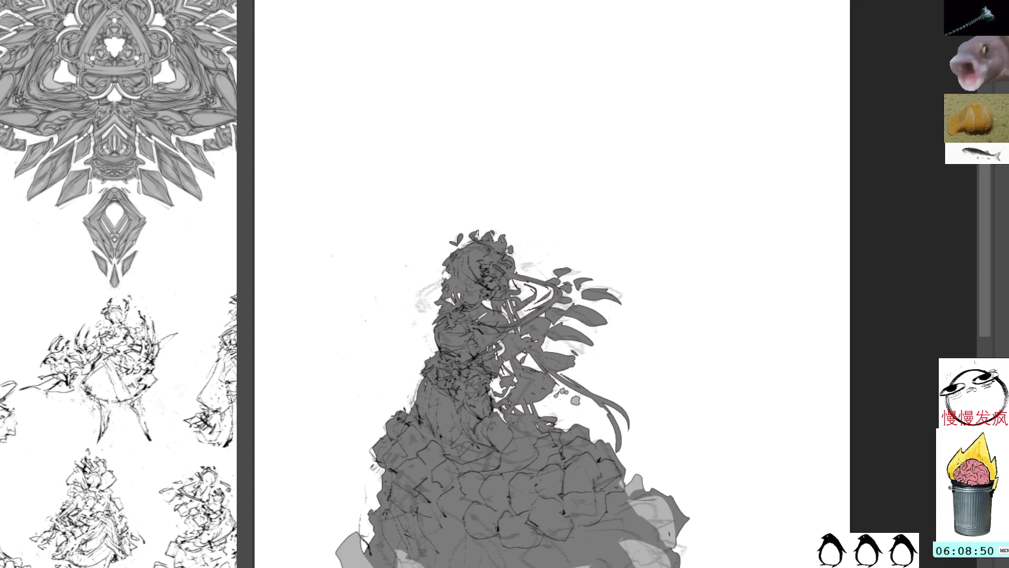
left_click_drag(591, 315, 563, 225)
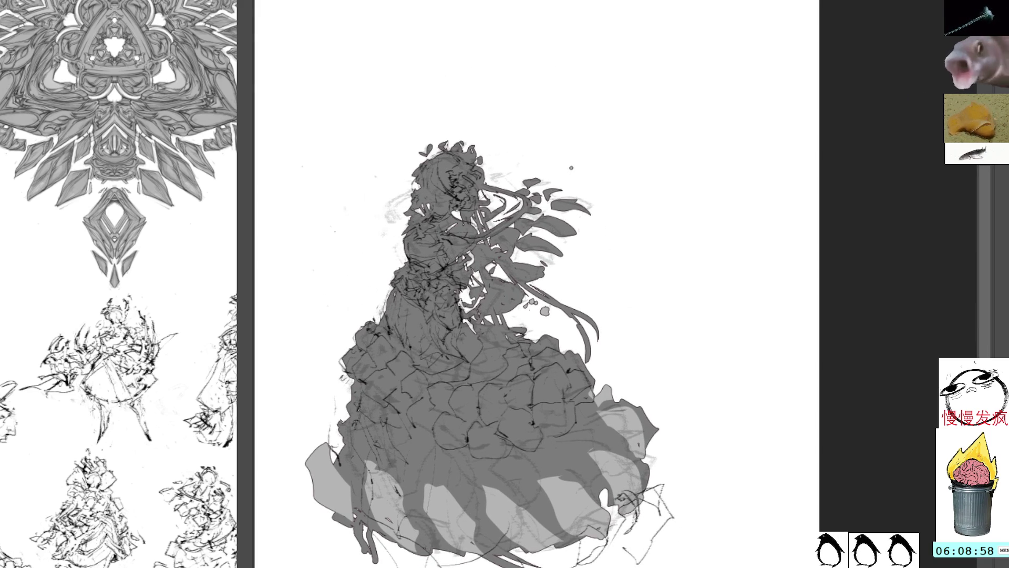
Step: Toggle the grey silhouette off and on twice to compare it against the linework
key("ctrl+z")
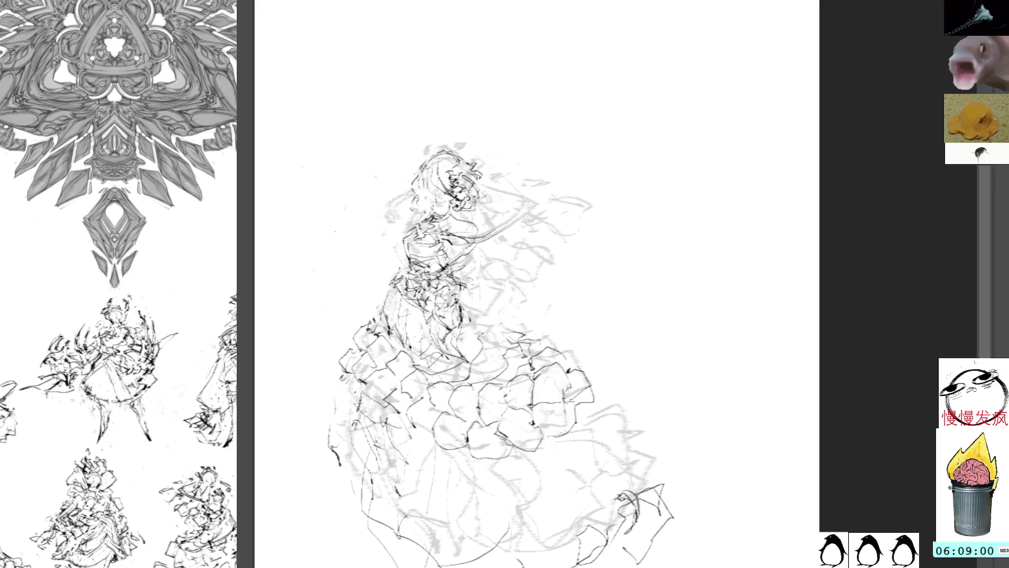
key("ctrl+shift+z")
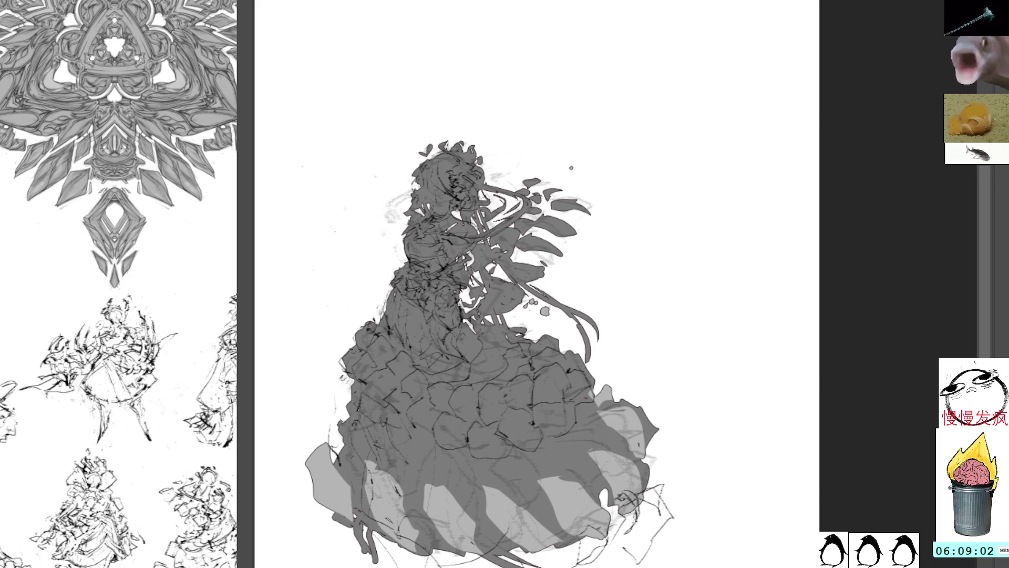
key("ctrl+z")
key("ctrl+shift+z")
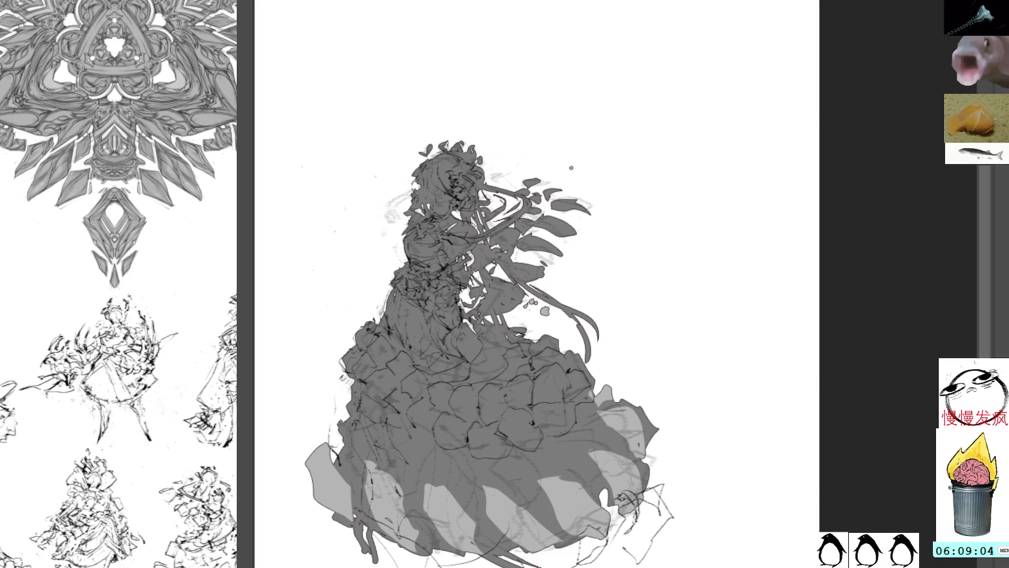
Step: Brush a light-grey shape onto the dress's lower-left hem
scroll(560, 284, "down", 2)
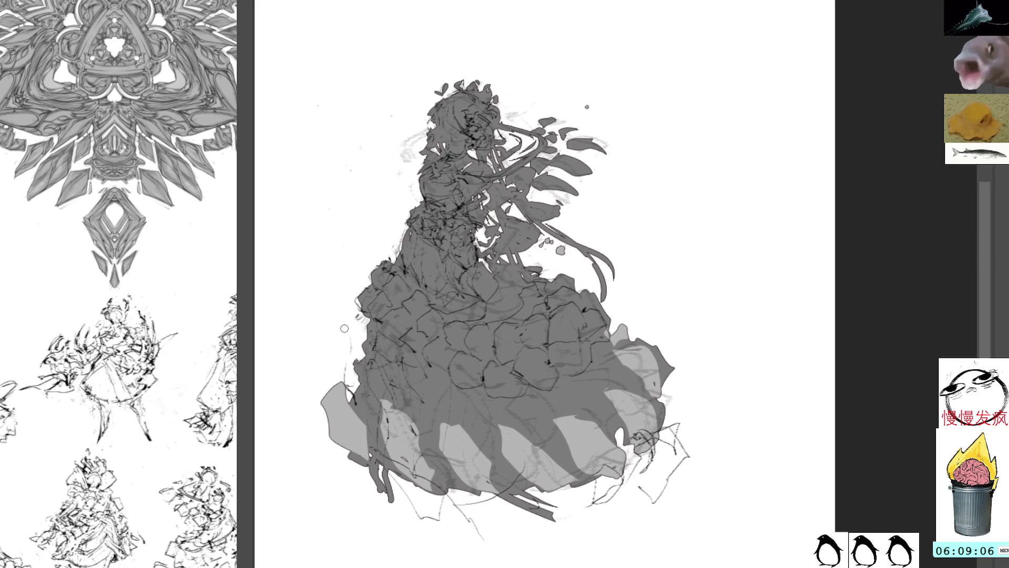
mouse_move(370, 481)
left_mouse_down()
mouse_move(370, 452)
mouse_move(362, 494)
mouse_move(368, 457)
mouse_move(376, 488)
left_mouse_up()
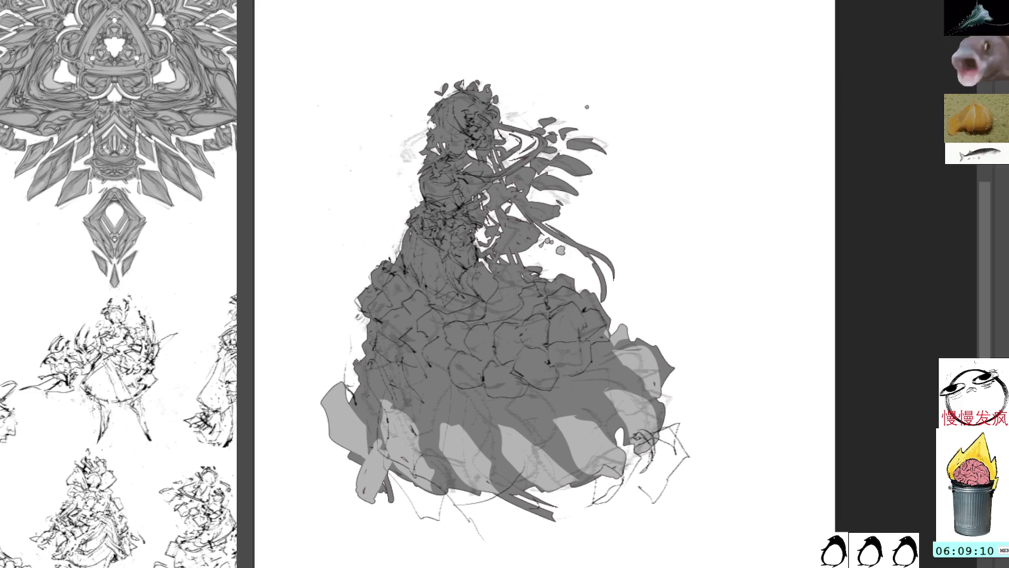
left_click_drag(368, 447, 379, 499)
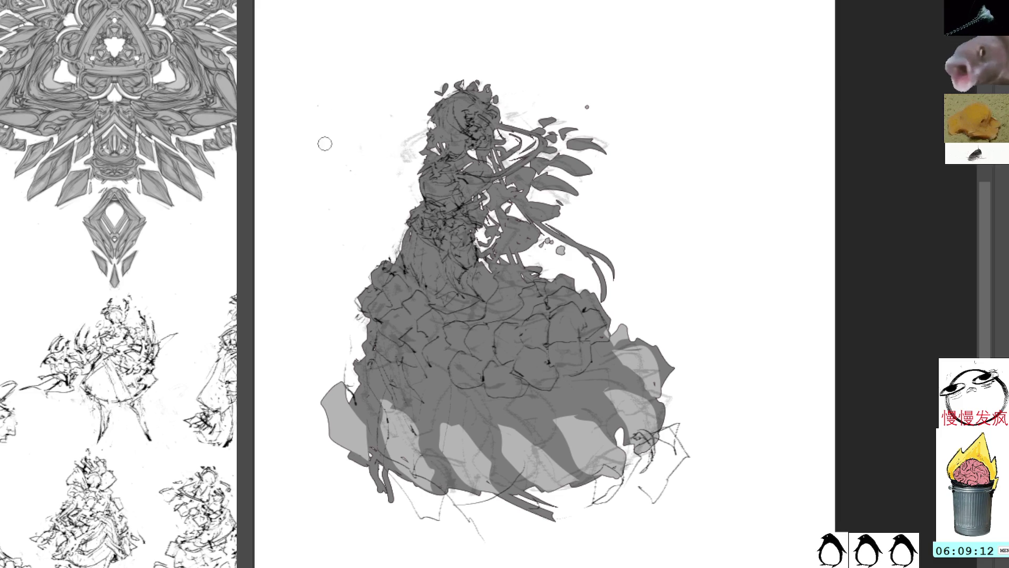
Step: Lasso seven hem scallops across the skirt, clear their old fill, and bucket-fill them dark grey
mouse_move(386, 437)
left_mouse_down()
mouse_move(353, 486)
mouse_move(391, 505)
mouse_move(412, 486)
mouse_move(405, 470)
left_mouse_up()
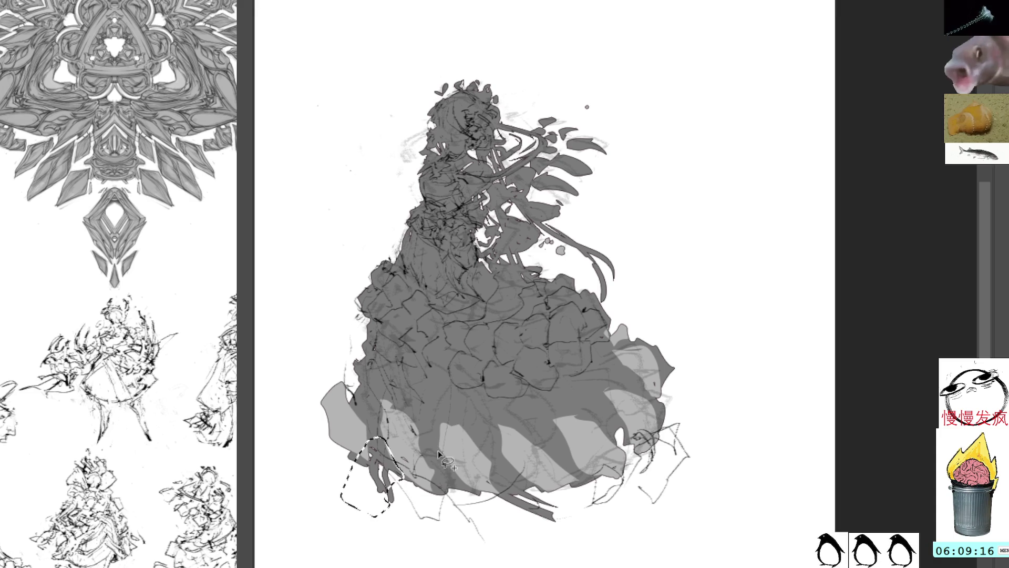
mouse_move(439, 525)
left_mouse_down()
mouse_move(457, 489)
mouse_move(436, 522)
left_mouse_up()
mouse_move(505, 457)
left_mouse_down()
mouse_move(491, 505)
mouse_move(533, 515)
left_mouse_up()
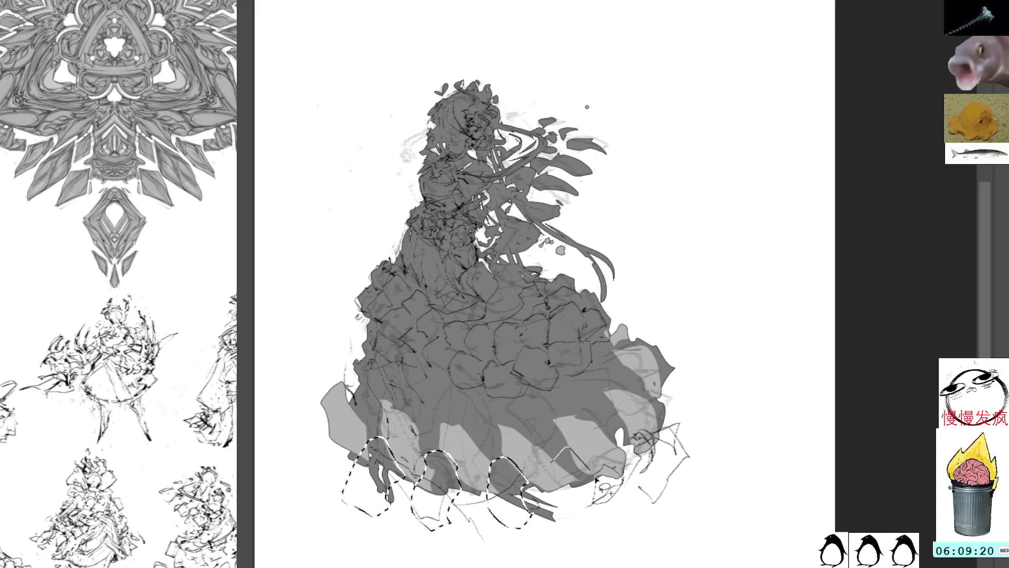
left_click_drag(601, 428, 616, 422)
left_click_drag(634, 489, 636, 491)
left_click_drag(648, 382, 648, 388)
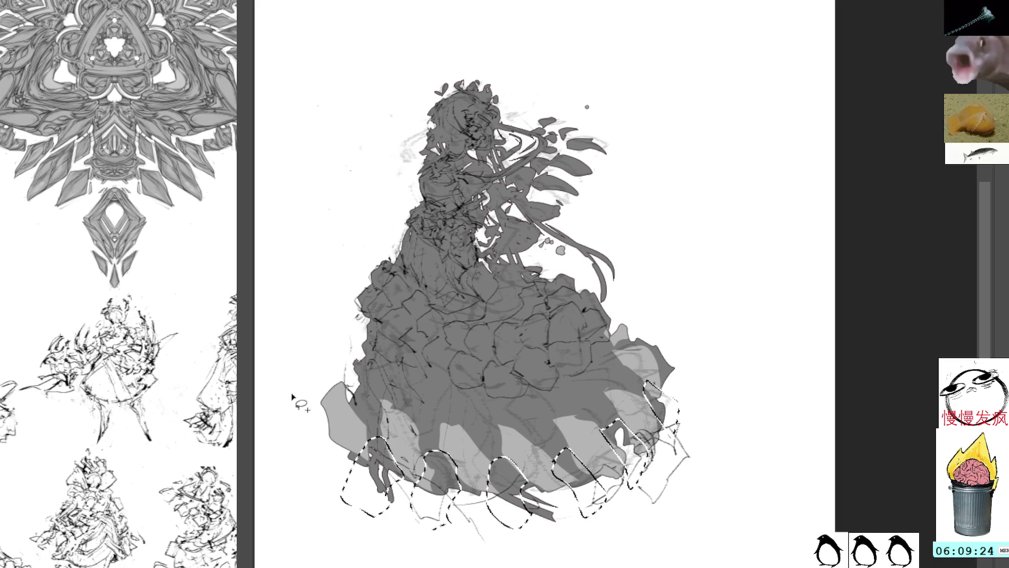
left_click_drag(322, 471, 326, 473)
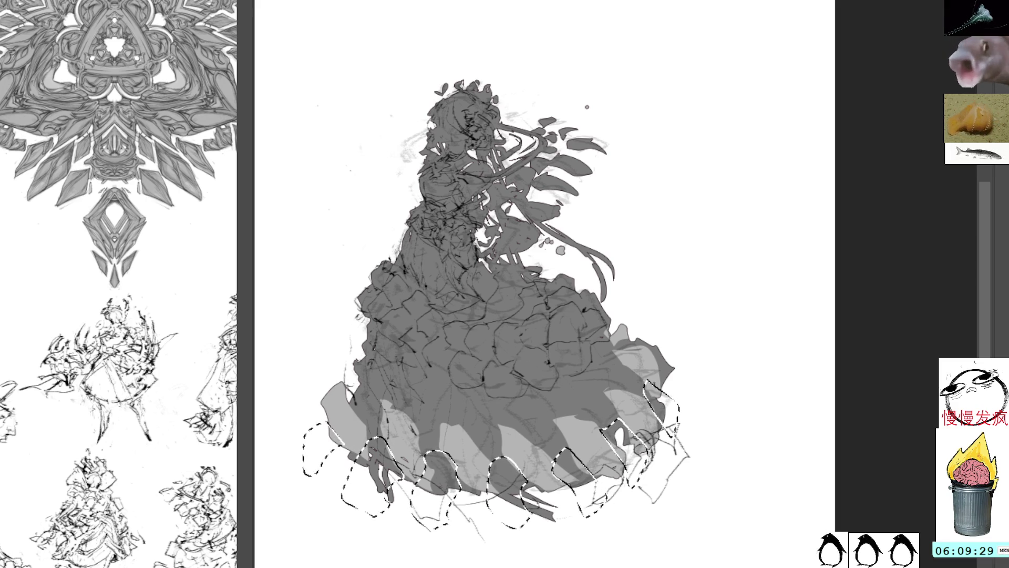
key("Delete")
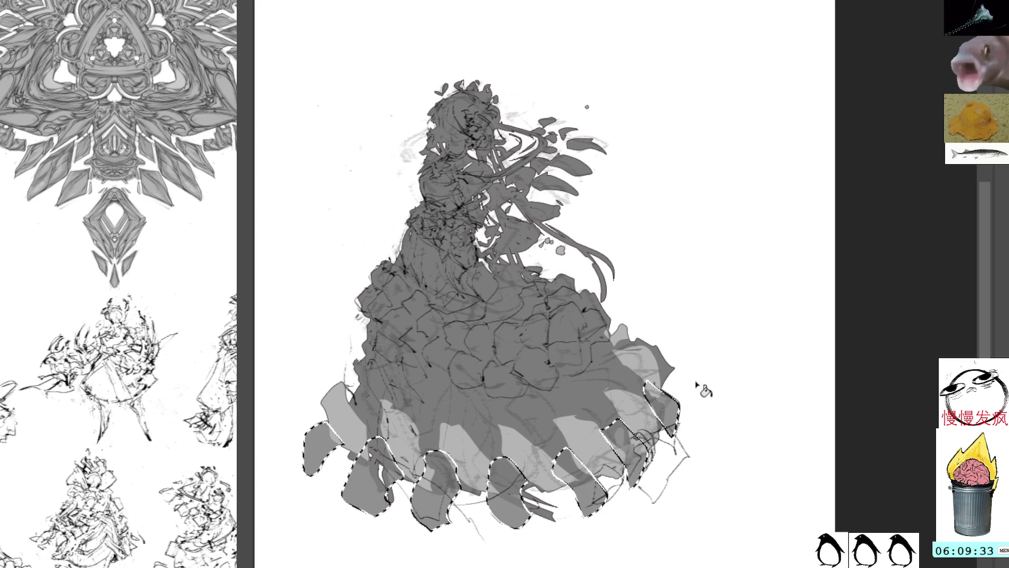
key("Delete")
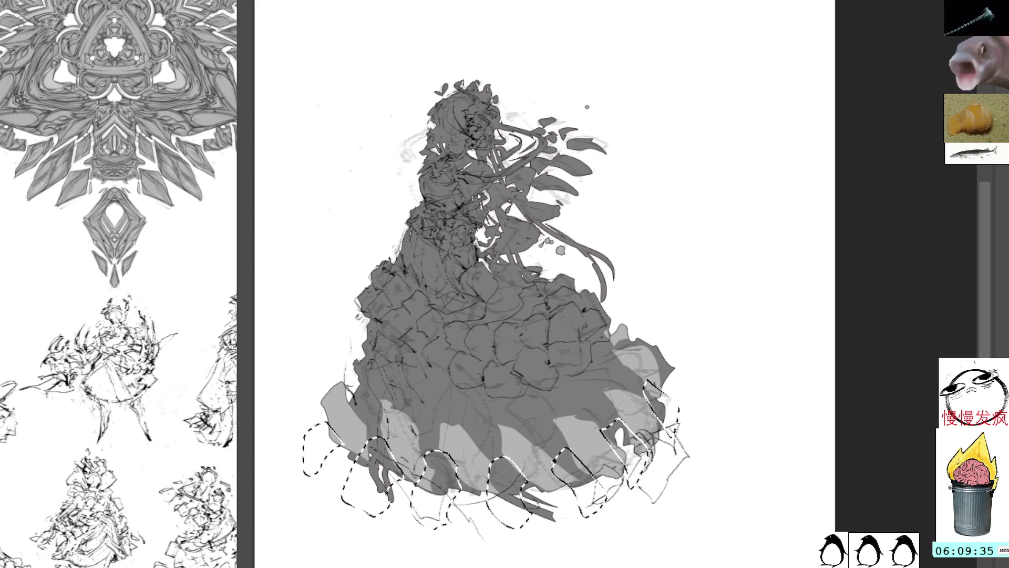
left_click(319, 448)
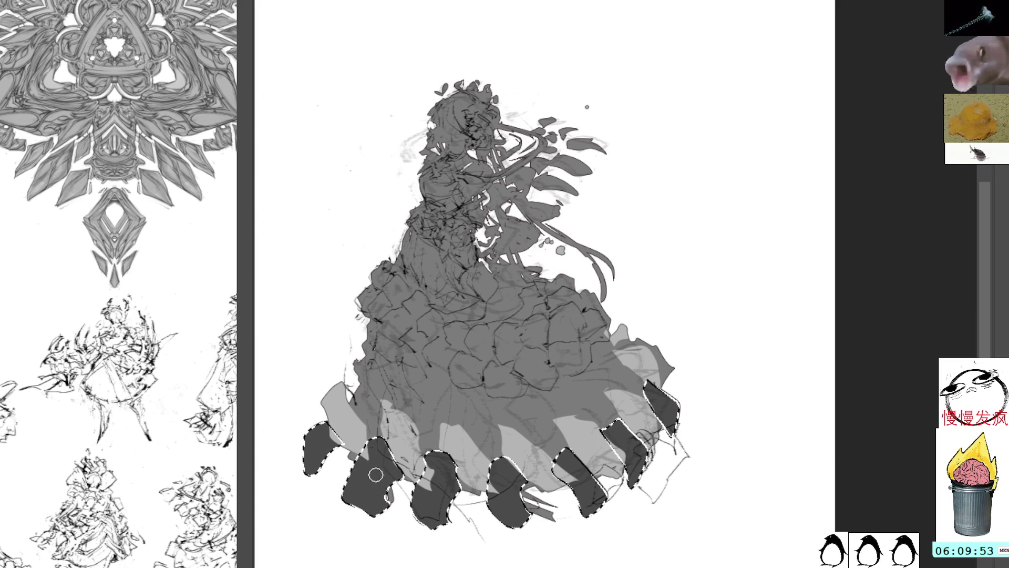
Step: Clear the hem selection and add dark marks along the figure's left edge
key("l")
key("ctrl+d")
key("b")
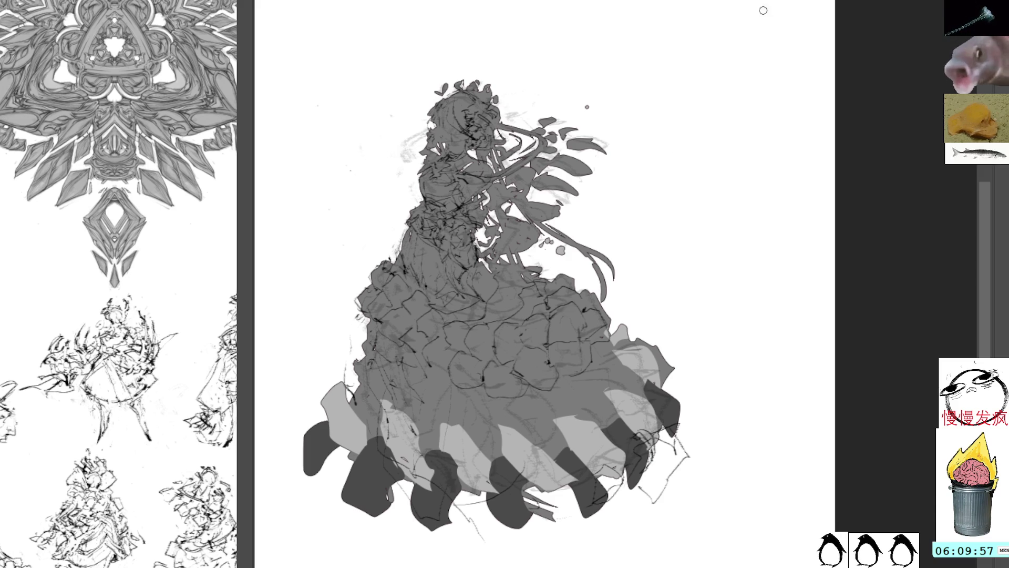
left_click_drag(619, 265, 634, 345)
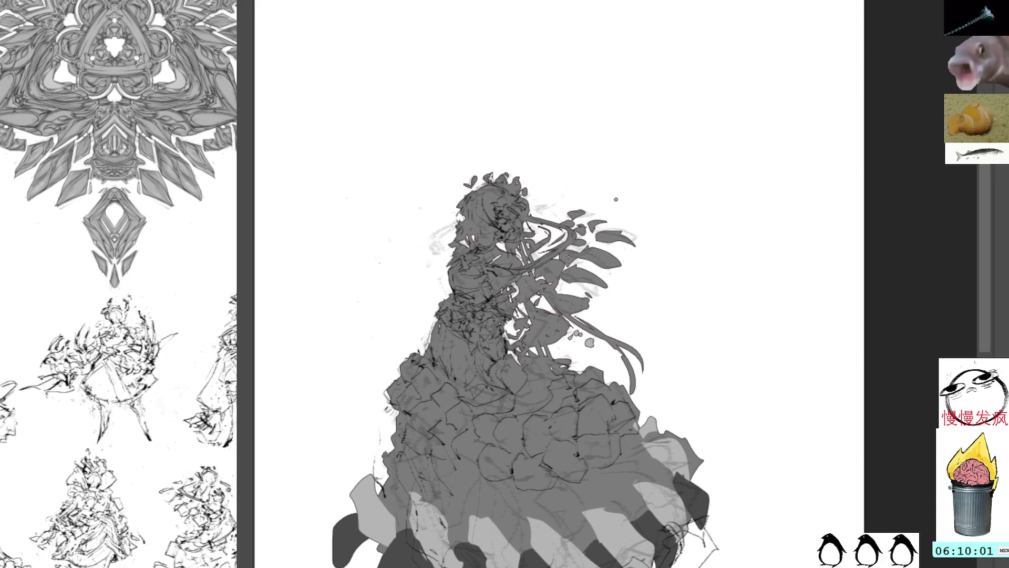
left_click_drag(433, 319, 419, 363)
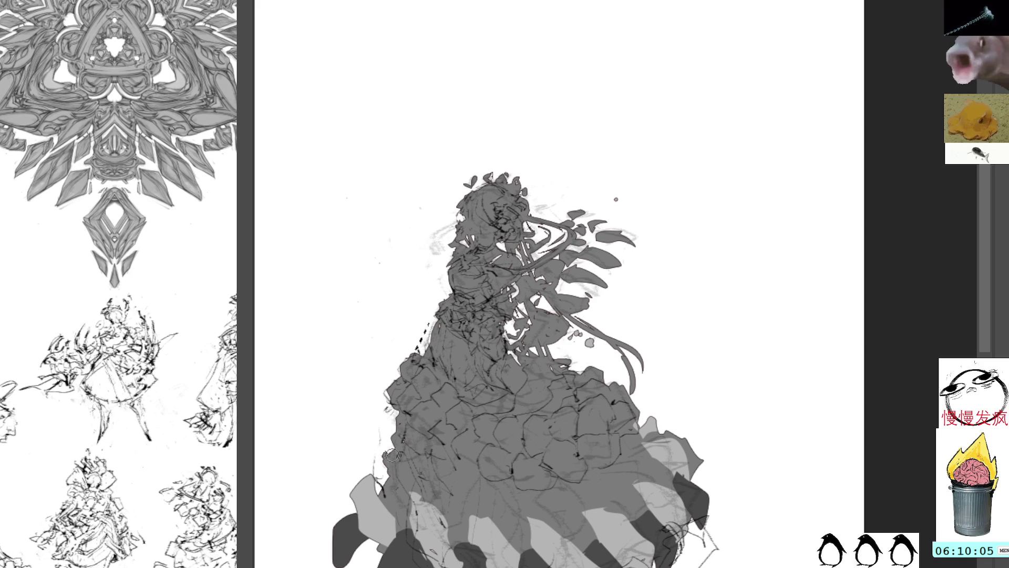
Step: Select a strip along the dress's left edge and the hair strands beside the face
key("l")
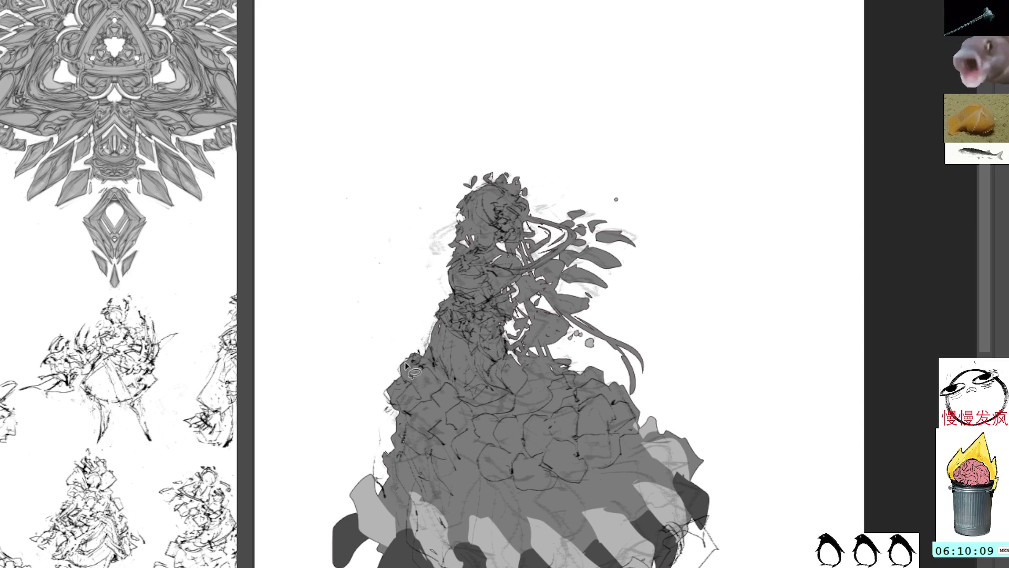
mouse_move(391, 461)
left_mouse_down()
mouse_move(429, 507)
mouse_move(399, 439)
mouse_move(446, 517)
mouse_move(404, 436)
mouse_move(446, 452)
mouse_move(473, 526)
mouse_move(428, 440)
left_mouse_up()
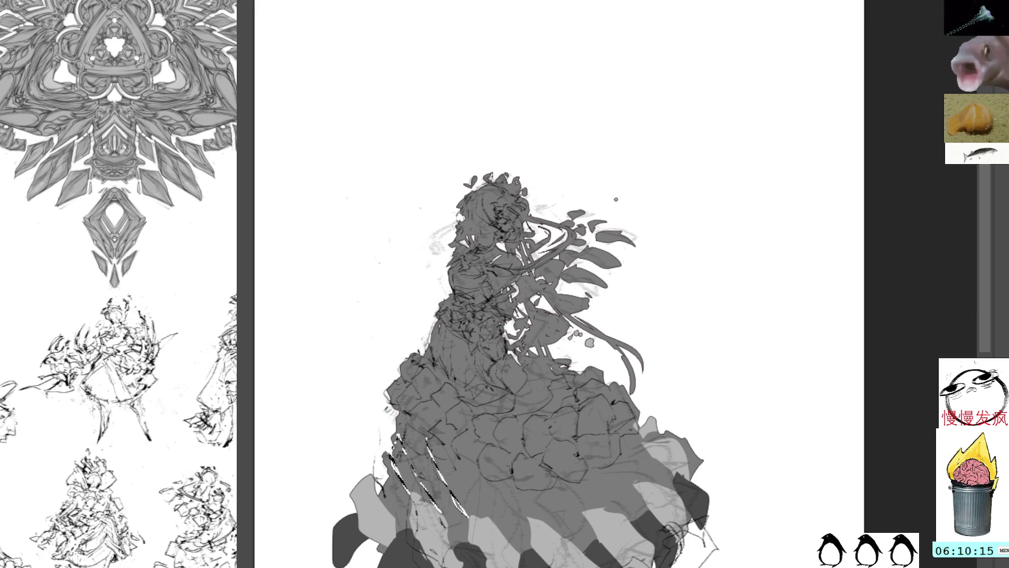
key("v")
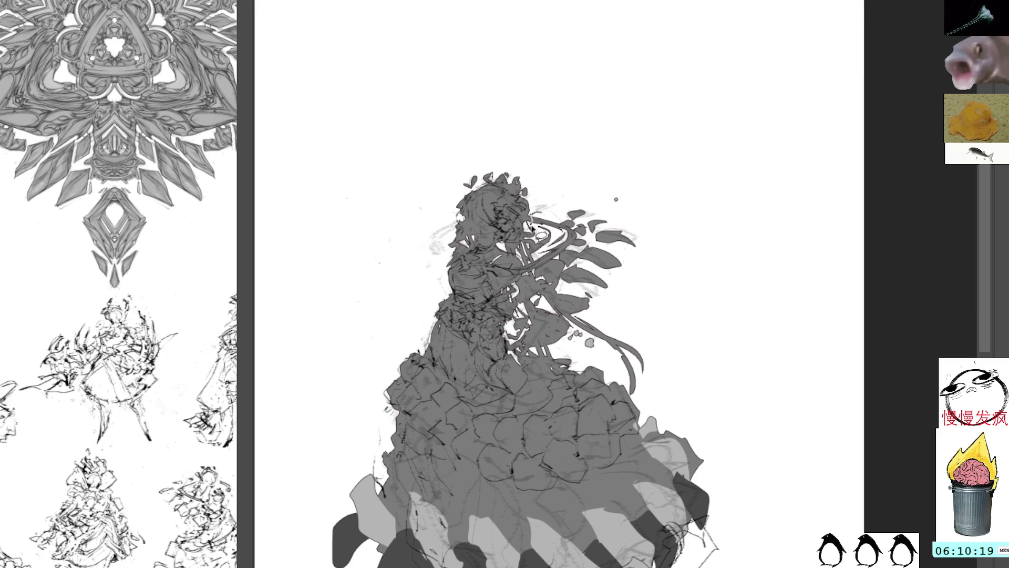
mouse_move(550, 255)
left_mouse_down()
mouse_move(546, 207)
mouse_move(549, 257)
left_mouse_up()
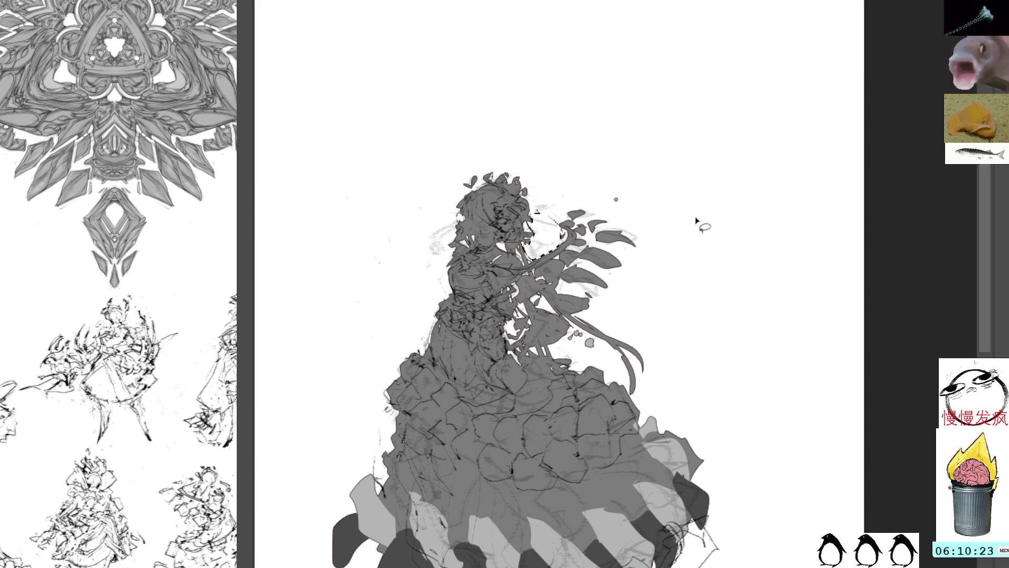
key("b")
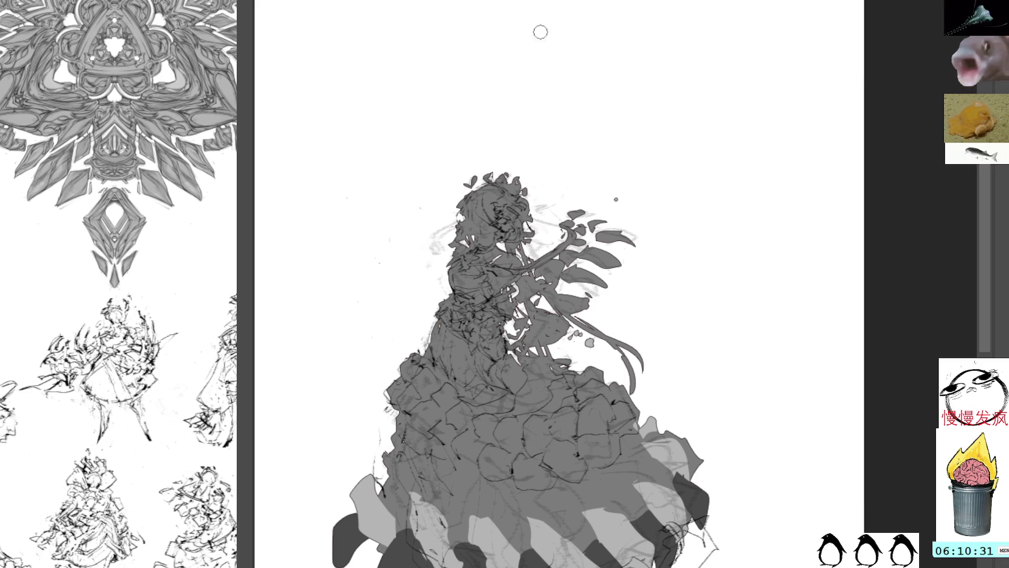
Step: Add dark marks on the arm and lower the grey silhouette layer's opacity
mouse_move(577, 344)
left_mouse_down()
mouse_move(552, 308)
mouse_move(525, 318)
mouse_move(531, 348)
mouse_move(577, 346)
left_mouse_up()
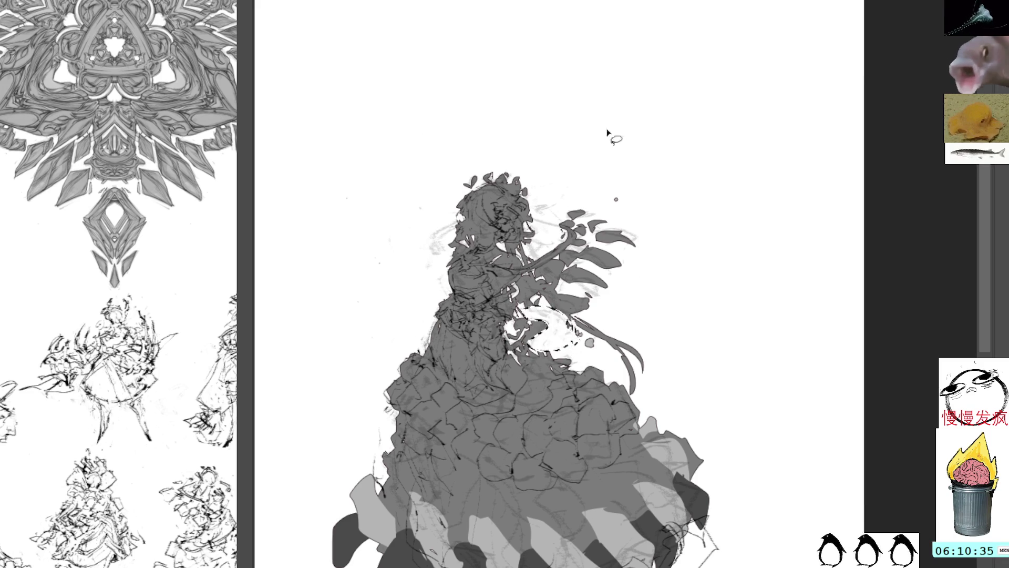
key("ctrl+z")
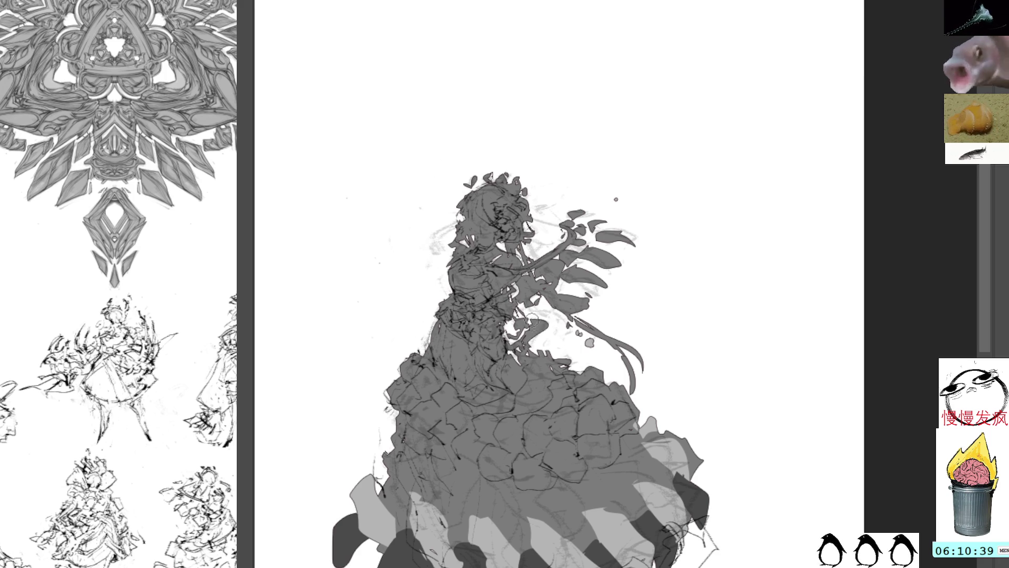
left_click_drag(532, 341, 553, 356)
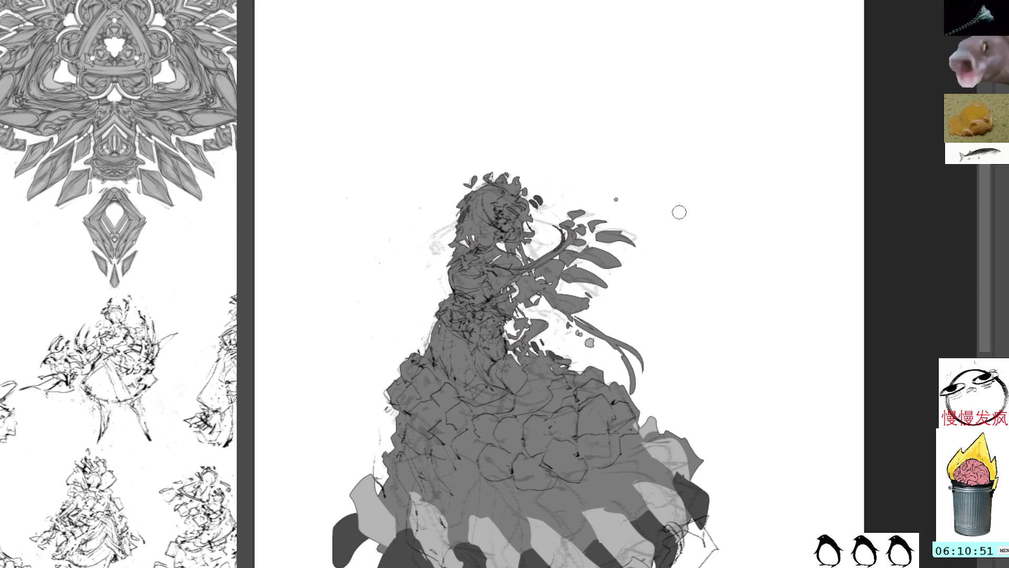
key("5")
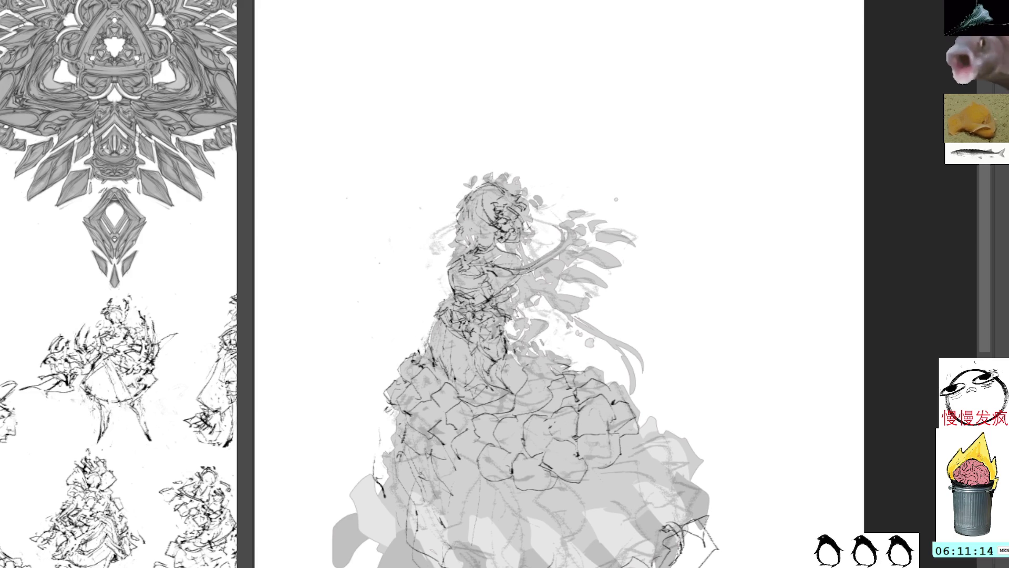
scroll(526, 368, "up", 1)
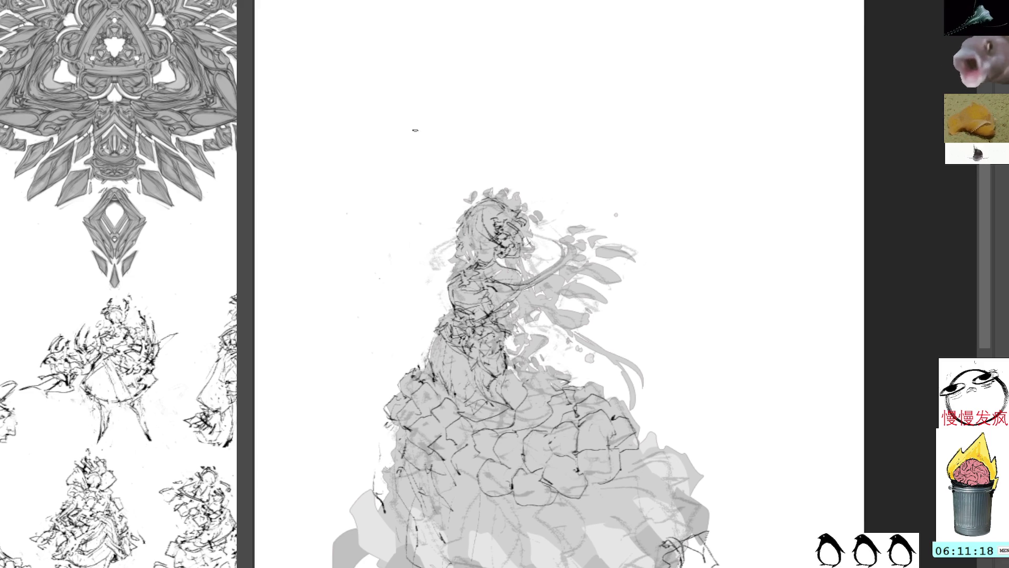
key("v")
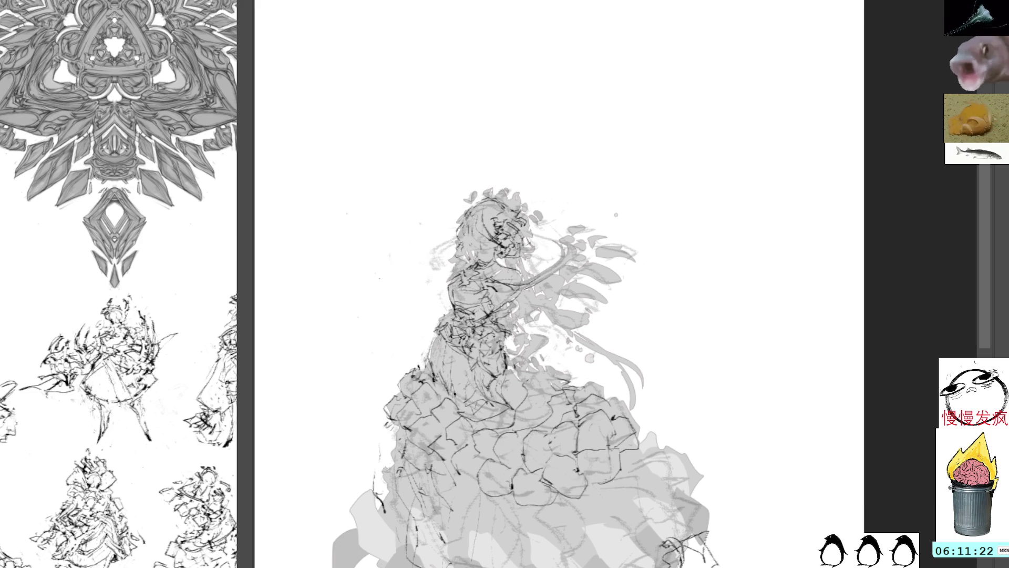
key("b")
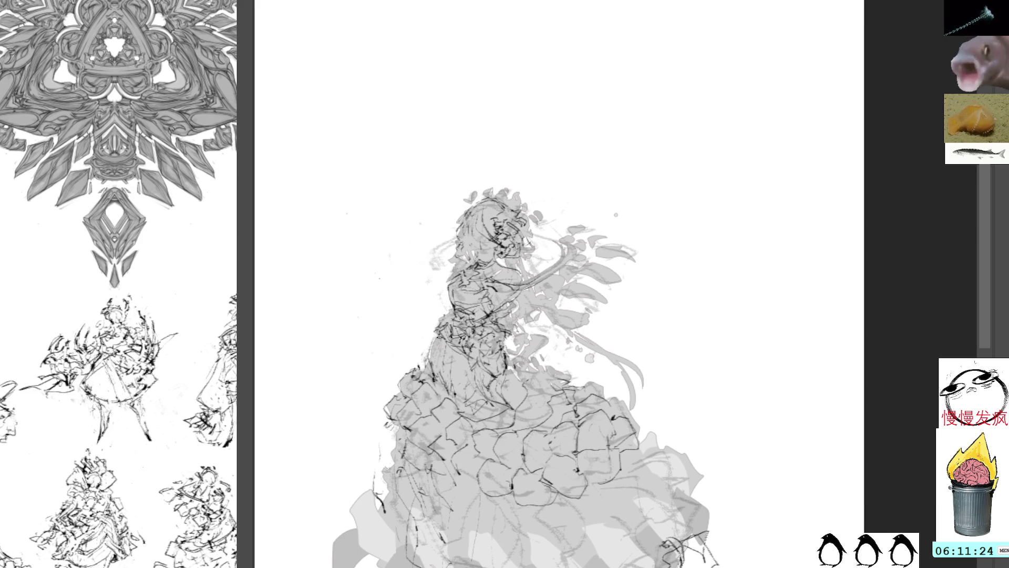
Step: Ink small dark marks along the figure's left side and across her middle
left_click_drag(436, 347, 435, 379)
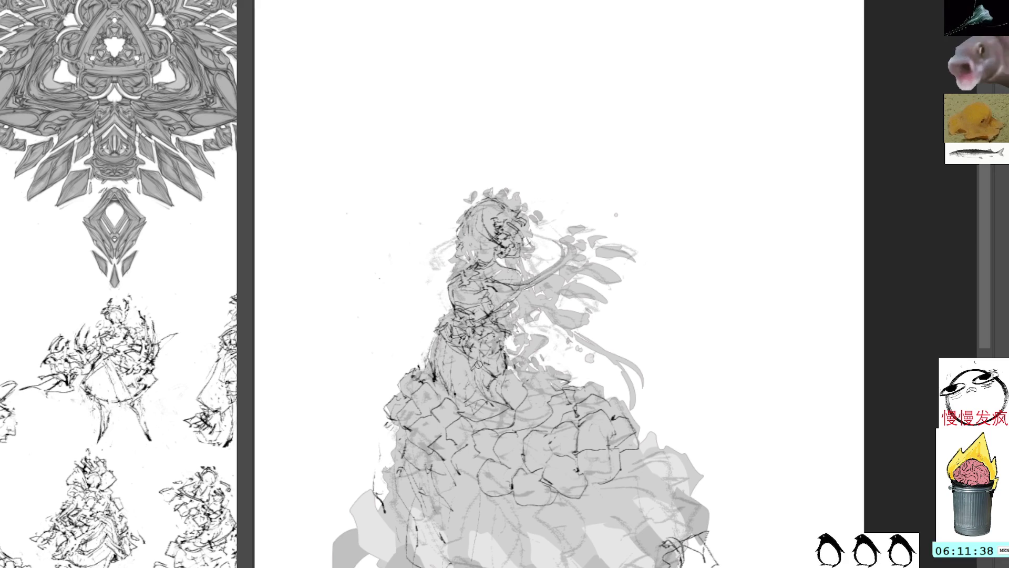
left_click_drag(473, 375, 486, 379)
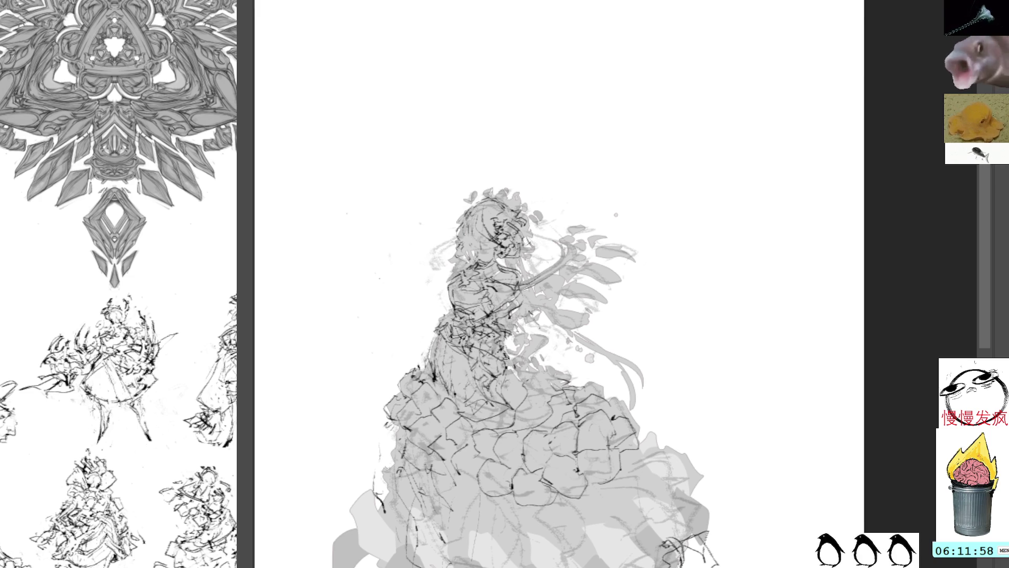
mouse_move(571, 430)
left_mouse_down()
mouse_move(537, 428)
mouse_move(550, 435)
left_mouse_up()
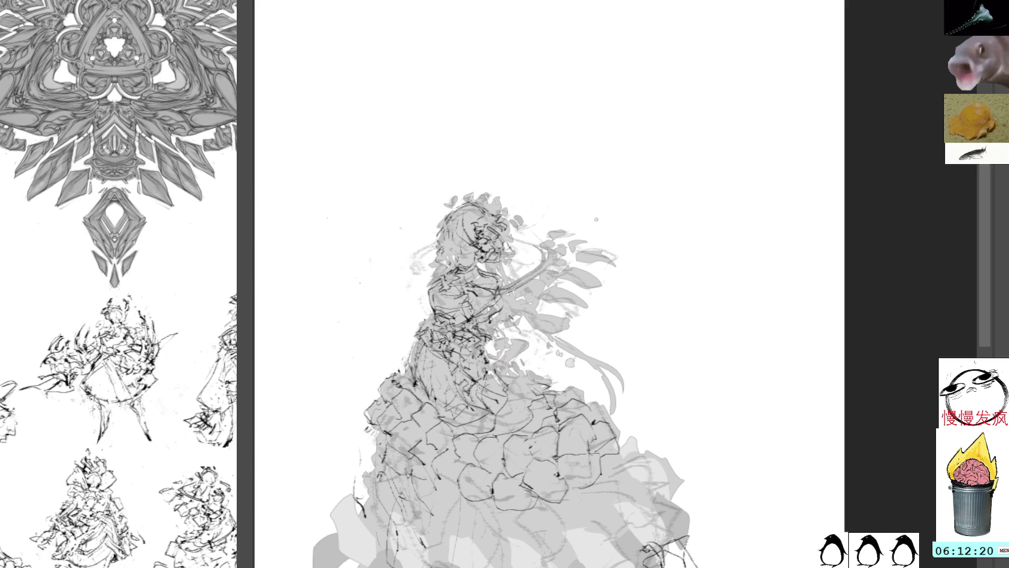
Step: Ink short dark strokes on the girl's chest, arm and upper figure
left_click_drag(522, 211, 490, 258)
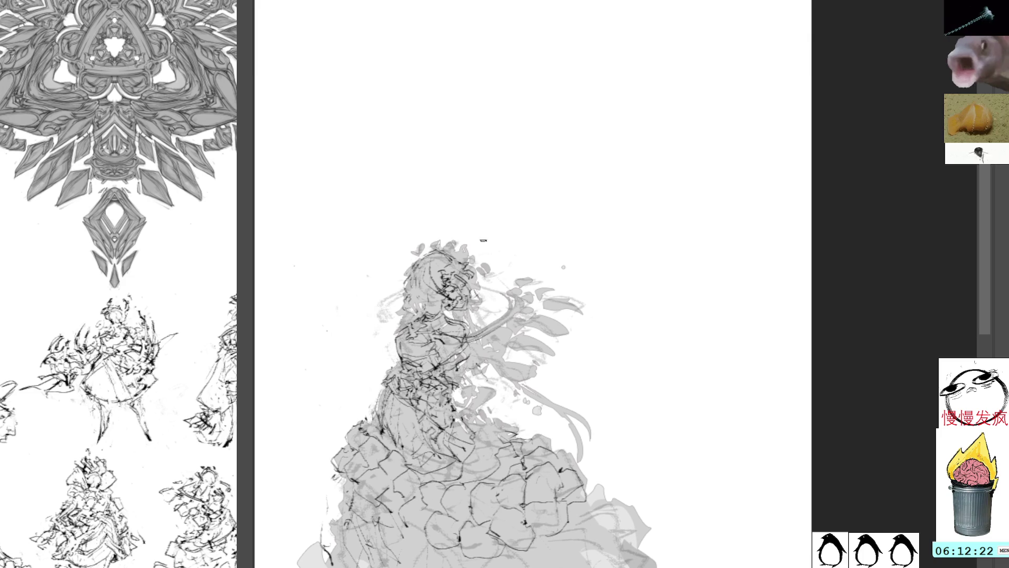
mouse_move(478, 171)
left_mouse_down()
mouse_move(477, 189)
mouse_move(485, 161)
left_mouse_up()
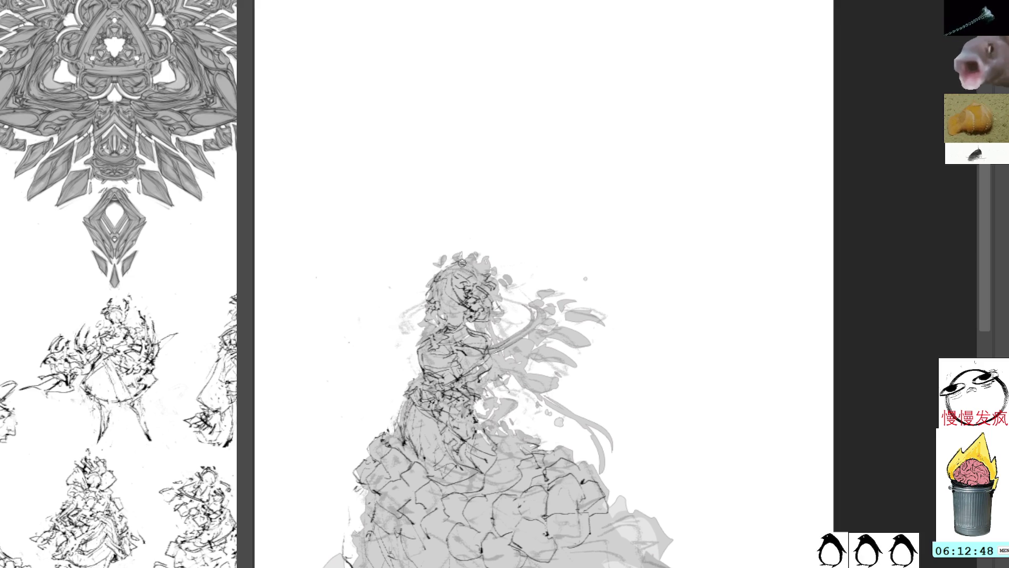
left_click_drag(473, 277, 465, 226)
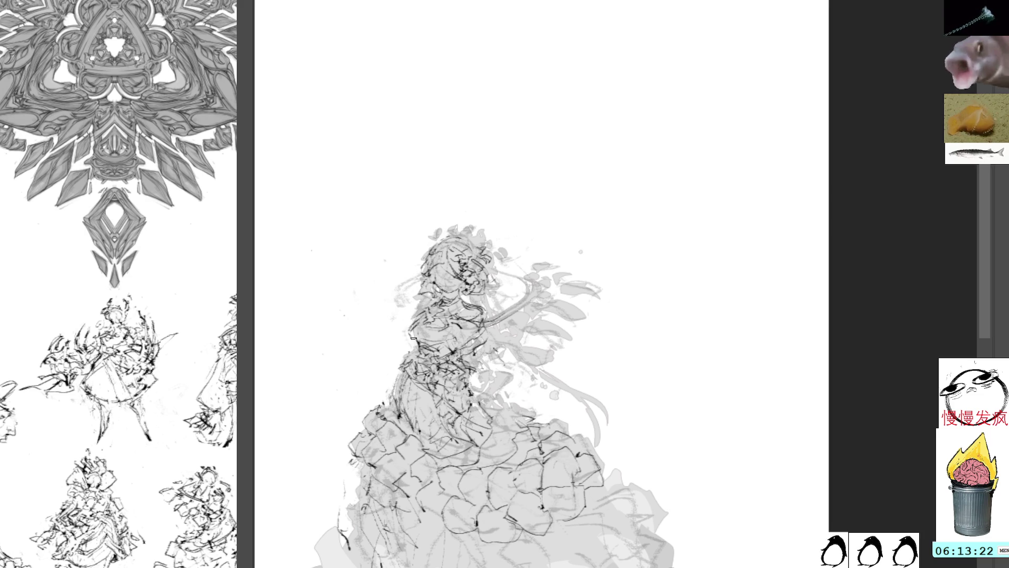
mouse_move(411, 332)
left_mouse_down()
mouse_move(423, 346)
mouse_move(460, 311)
mouse_move(499, 311)
left_mouse_up()
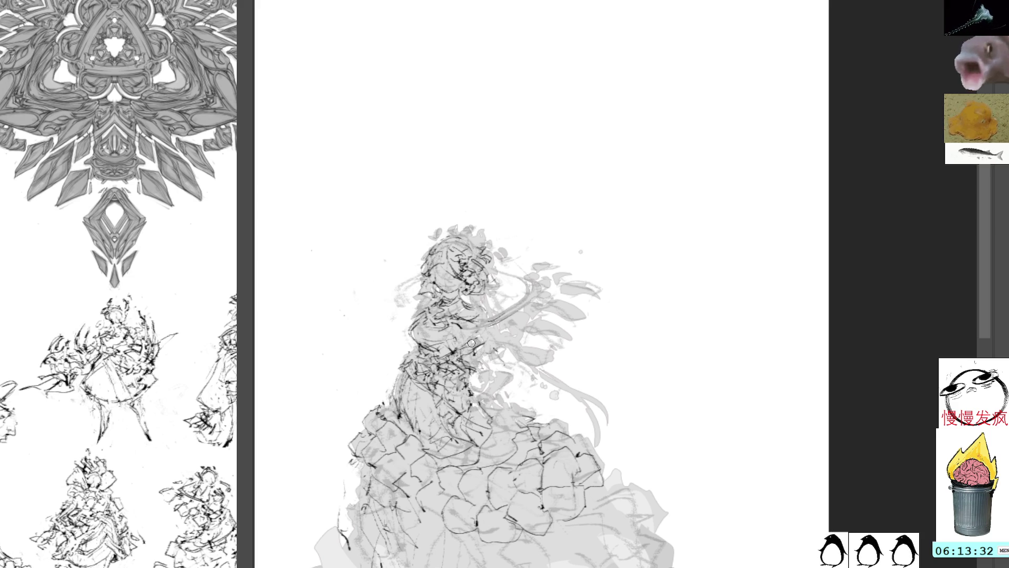
left_click_drag(484, 314, 489, 330)
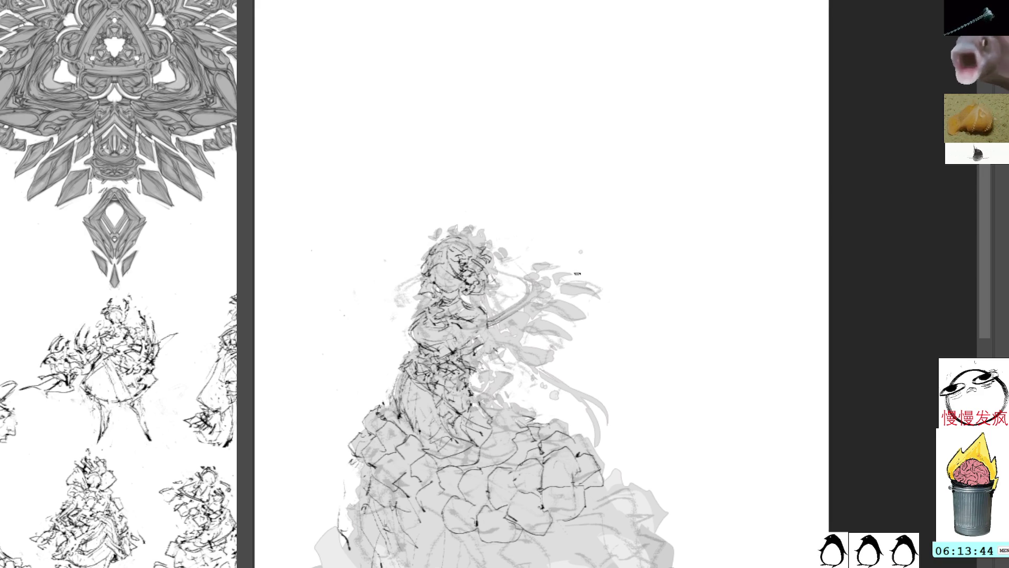
mouse_move(612, 305)
left_mouse_down()
mouse_move(560, 278)
mouse_move(556, 79)
left_mouse_up()
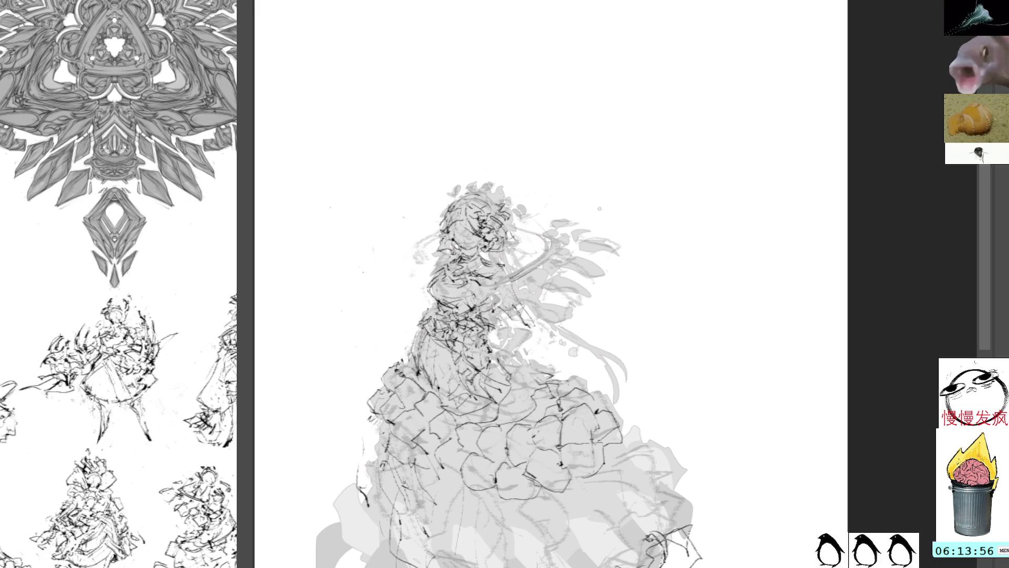
left_click_drag(488, 266, 519, 301)
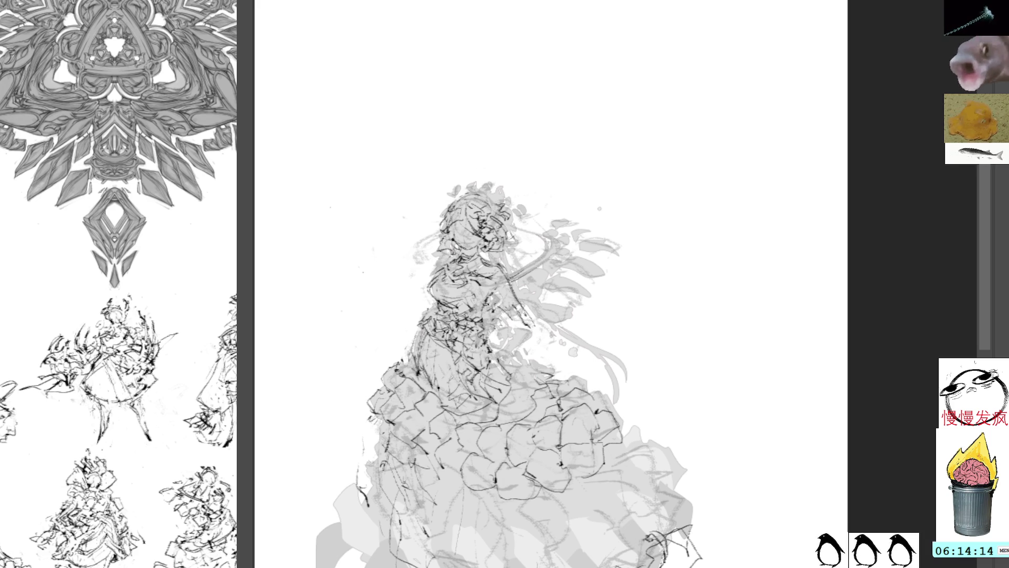
Step: Ink dark linework around the girl's head and along the gown's waist
mouse_move(505, 242)
left_mouse_down()
mouse_move(518, 229)
mouse_move(513, 215)
left_mouse_up()
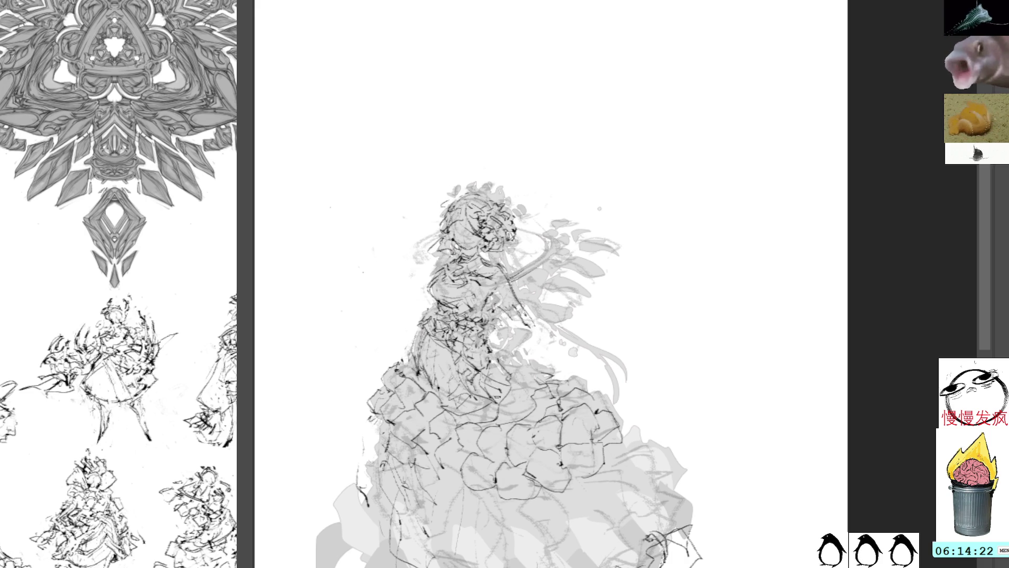
left_click_drag(426, 374, 497, 424)
mouse_move(441, 392)
left_mouse_down()
mouse_move(519, 416)
mouse_move(533, 406)
mouse_move(487, 415)
left_mouse_up()
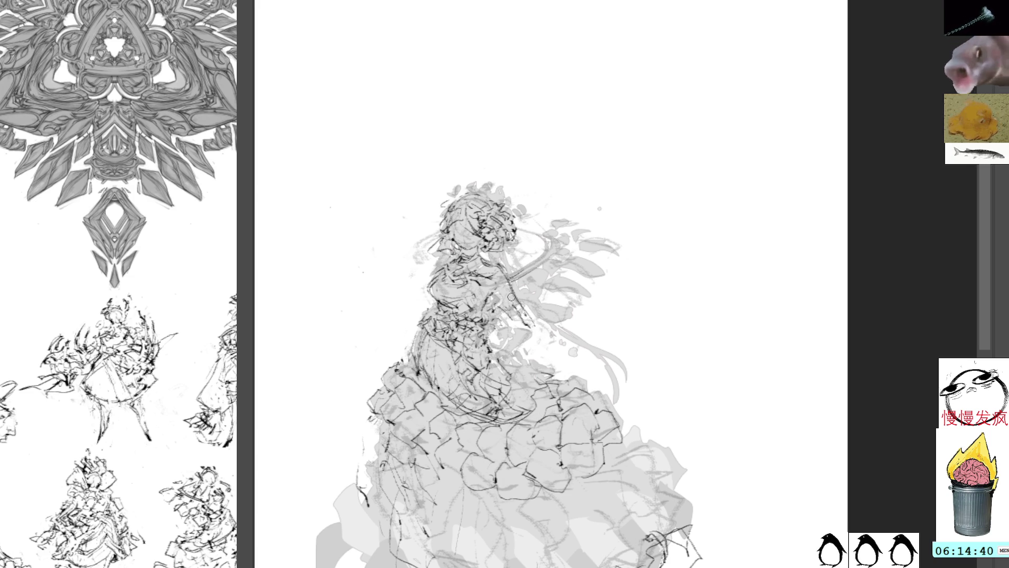
left_click_drag(512, 376, 520, 384)
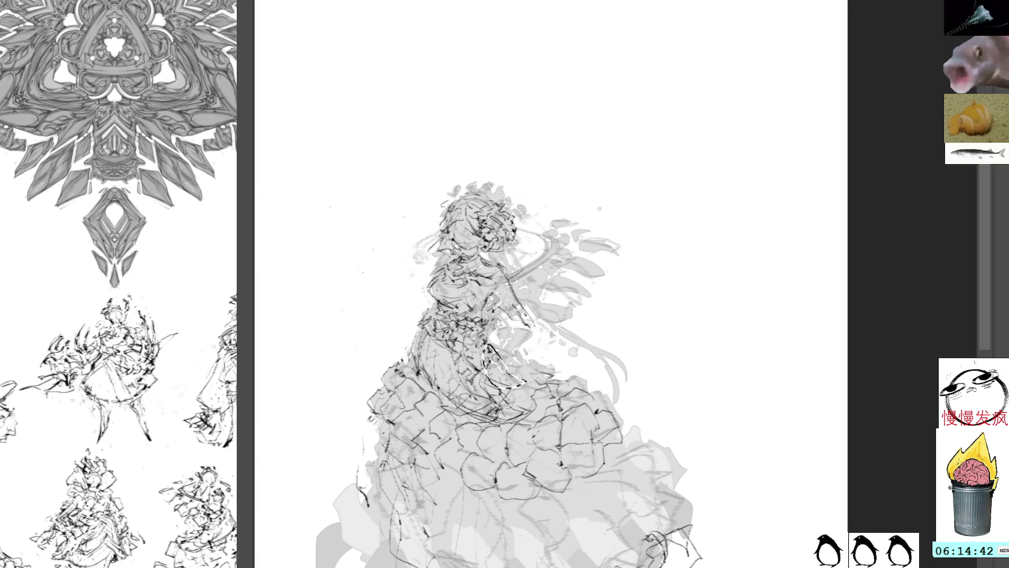
left_click(496, 323)
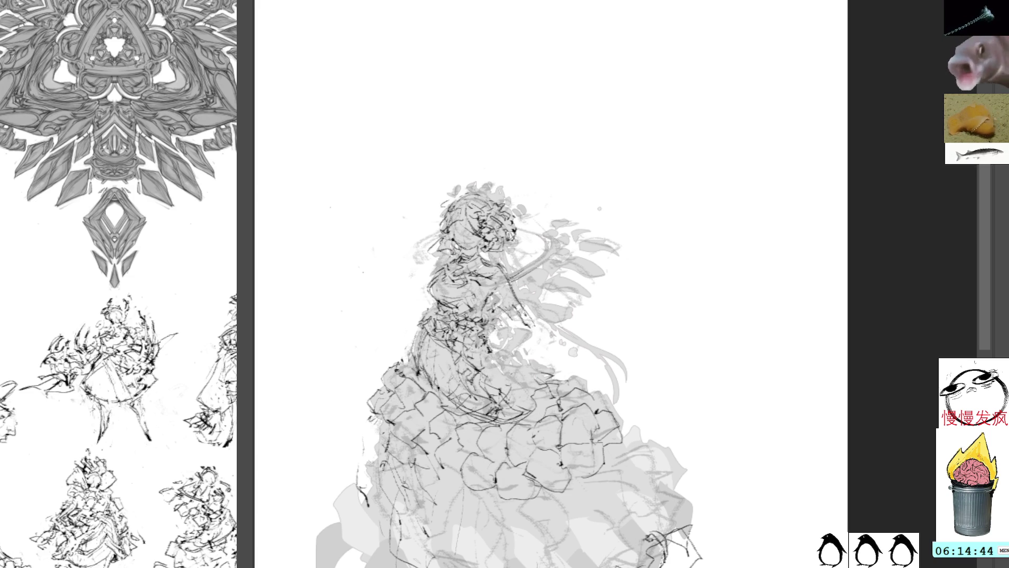
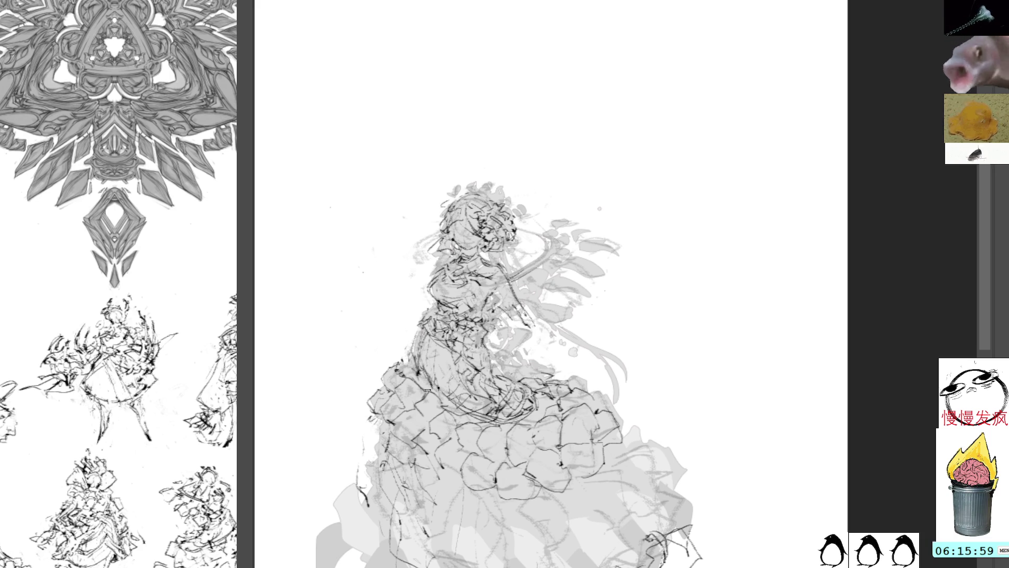
Step: Outline the lower-left skirt with dark pencil strokes, undoing one attempt
mouse_move(374, 478)
left_mouse_down()
mouse_move(400, 465)
mouse_move(367, 505)
left_mouse_up()
mouse_move(408, 468)
left_mouse_down()
mouse_move(428, 495)
mouse_move(375, 508)
left_mouse_up()
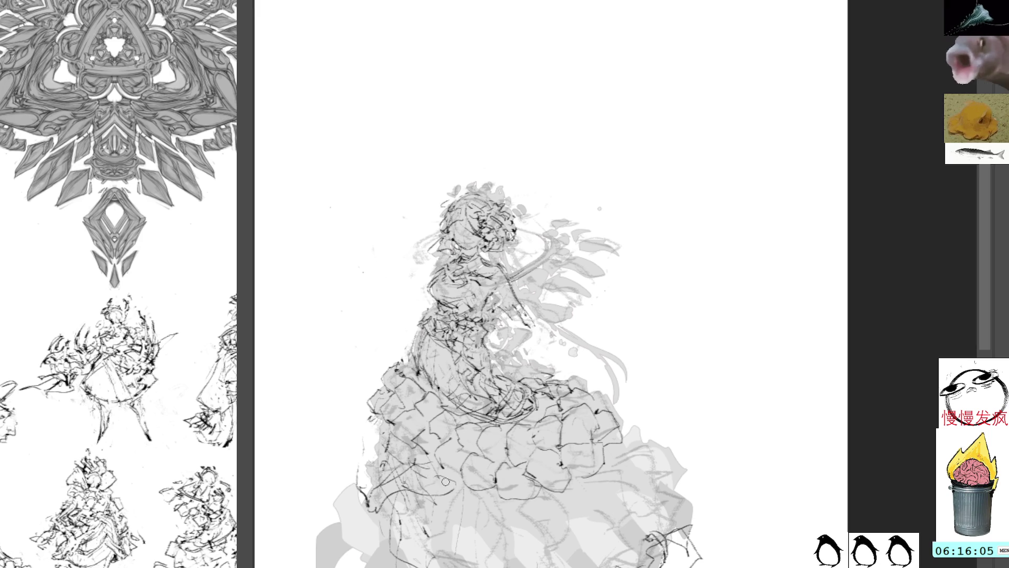
key("ctrl+z")
mouse_move(370, 489)
left_mouse_down()
mouse_move(464, 481)
mouse_move(452, 490)
left_mouse_up()
mouse_move(388, 472)
left_mouse_down()
mouse_move(380, 469)
mouse_move(403, 456)
mouse_move(378, 465)
mouse_move(368, 487)
mouse_move(399, 464)
left_mouse_up()
Step: Ink more lower-left skirt ruffles, then lasso-select part of the lower skirt
left_click_drag(470, 499, 408, 537)
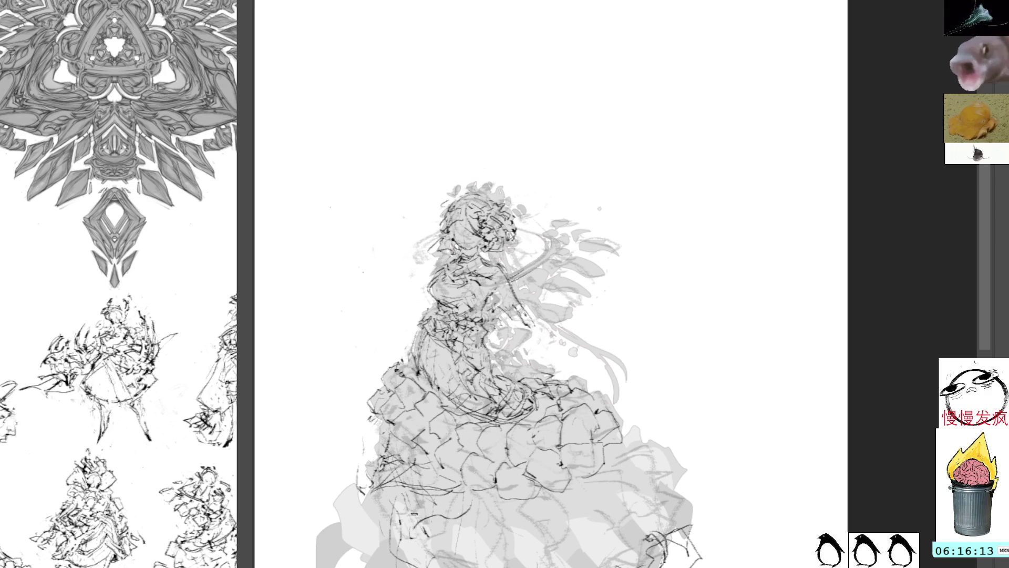
mouse_move(467, 498)
left_mouse_down()
mouse_move(400, 542)
mouse_move(416, 511)
mouse_move(394, 567)
left_mouse_up()
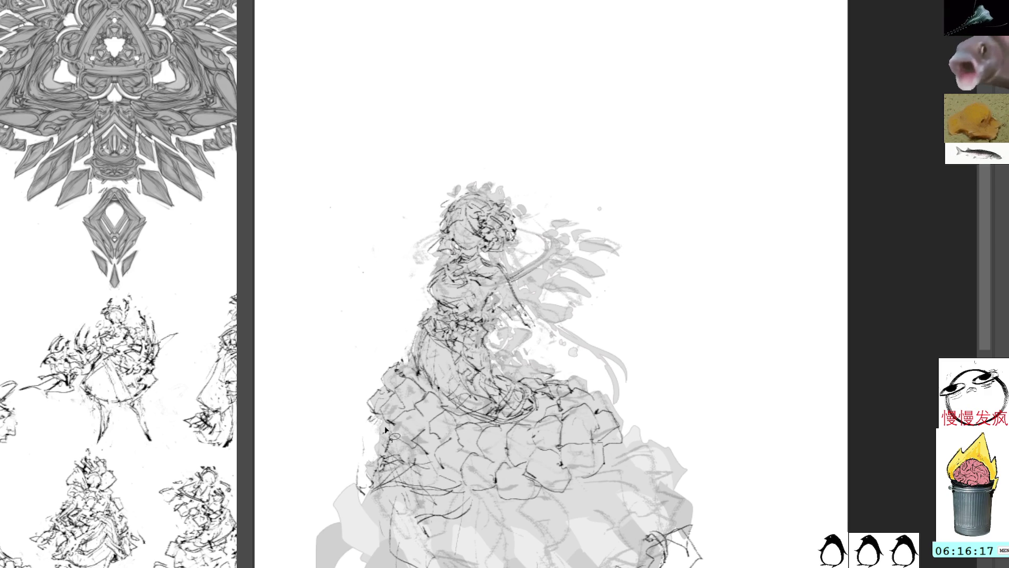
scroll(504, 341, "down", 3)
mouse_move(497, 565)
left_mouse_down()
mouse_move(526, 505)
mouse_move(378, 463)
left_mouse_up()
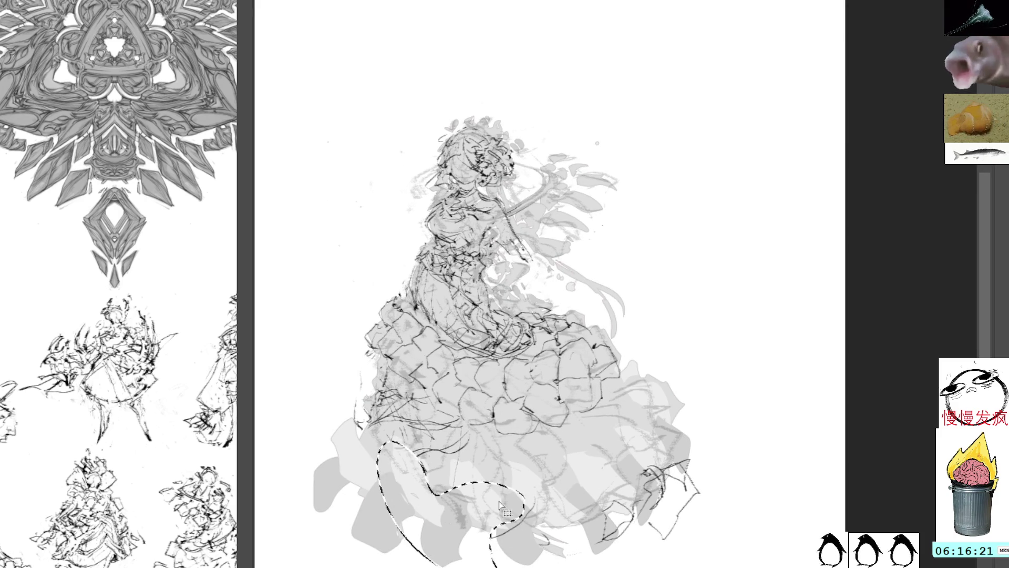
Step: Clear the selection and draw ruffle contours down the lower skirt
key("ctrl+d")
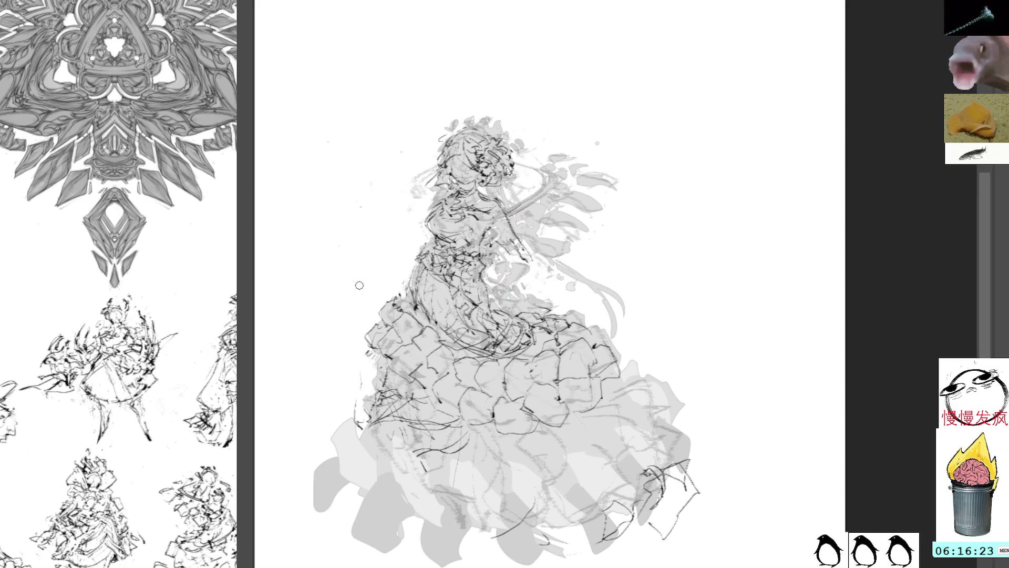
mouse_move(392, 445)
left_mouse_down()
mouse_move(432, 491)
mouse_move(431, 517)
mouse_move(394, 476)
mouse_move(426, 519)
mouse_move(414, 457)
mouse_move(434, 490)
mouse_move(452, 491)
mouse_move(420, 526)
mouse_move(441, 565)
mouse_move(468, 523)
left_mouse_up()
left_click_drag(444, 487, 465, 520)
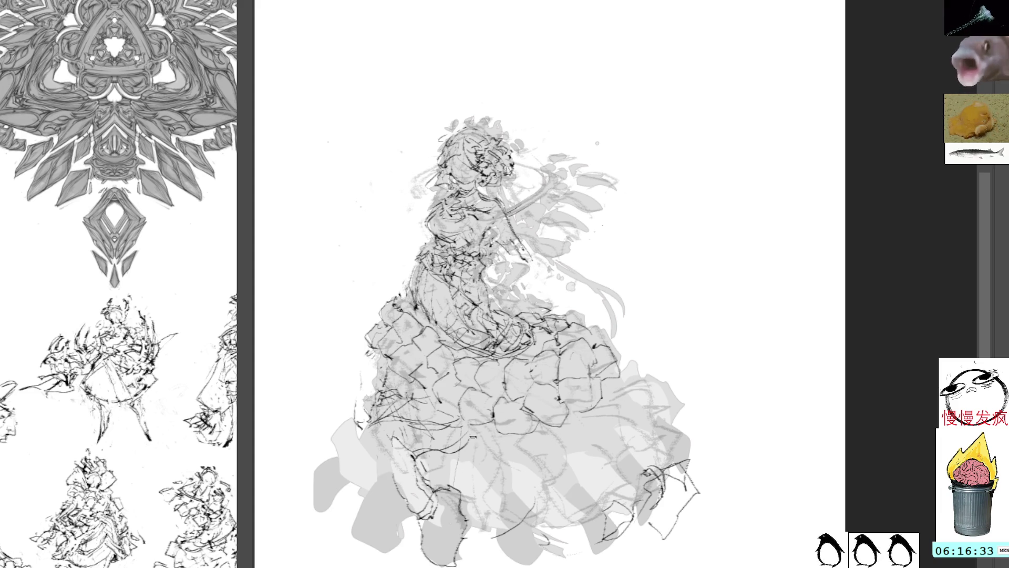
mouse_move(446, 460)
left_mouse_down()
mouse_move(471, 518)
mouse_move(497, 525)
mouse_move(500, 510)
left_mouse_up()
left_click_drag(449, 453, 499, 496)
Step: Trace the skirt's lower-left outer edge with dark strokes
mouse_move(391, 435)
left_mouse_down()
mouse_move(396, 484)
mouse_move(357, 420)
mouse_move(347, 429)
mouse_move(342, 462)
mouse_move(348, 490)
mouse_move(362, 498)
left_mouse_up()
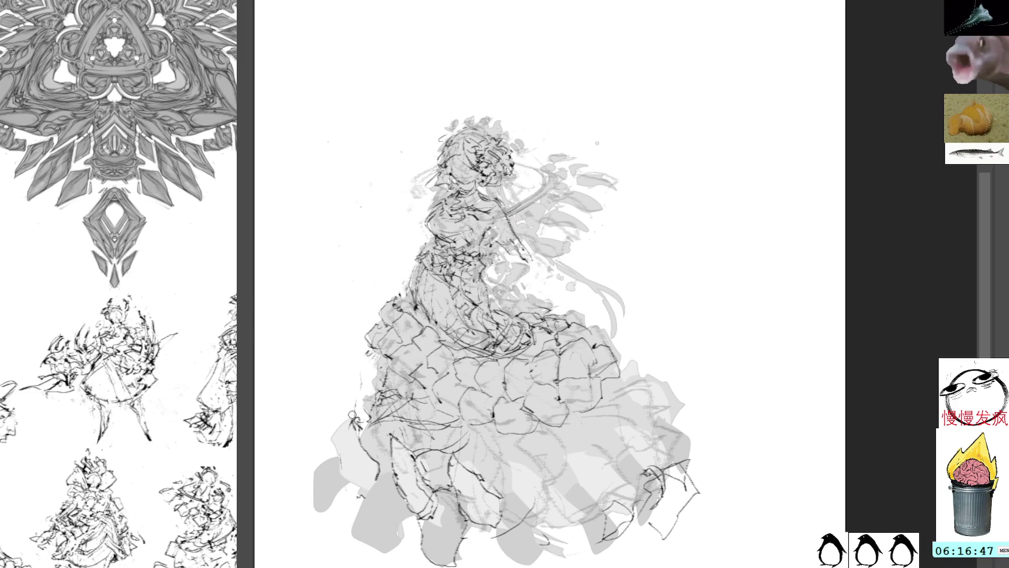
mouse_move(355, 427)
left_mouse_down()
mouse_move(342, 414)
mouse_move(347, 481)
mouse_move(364, 487)
left_mouse_up()
mouse_move(336, 444)
left_mouse_down()
mouse_move(313, 477)
mouse_move(319, 515)
mouse_move(347, 489)
mouse_move(336, 455)
mouse_move(361, 532)
mouse_move(400, 549)
mouse_move(414, 503)
mouse_move(451, 489)
mouse_move(420, 552)
mouse_move(436, 560)
mouse_move(457, 528)
left_mouse_up()
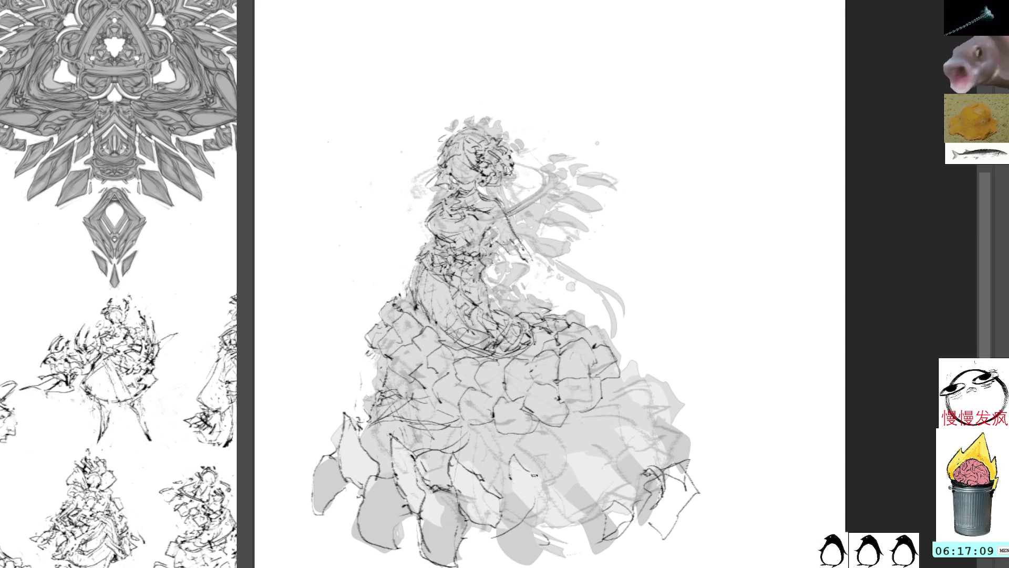
Step: Draw dark ruffle loops on the lower-right skirt and trace its right edge
mouse_move(514, 486)
left_mouse_down()
mouse_move(536, 515)
mouse_move(576, 522)
left_mouse_up()
left_click_drag(544, 481, 551, 488)
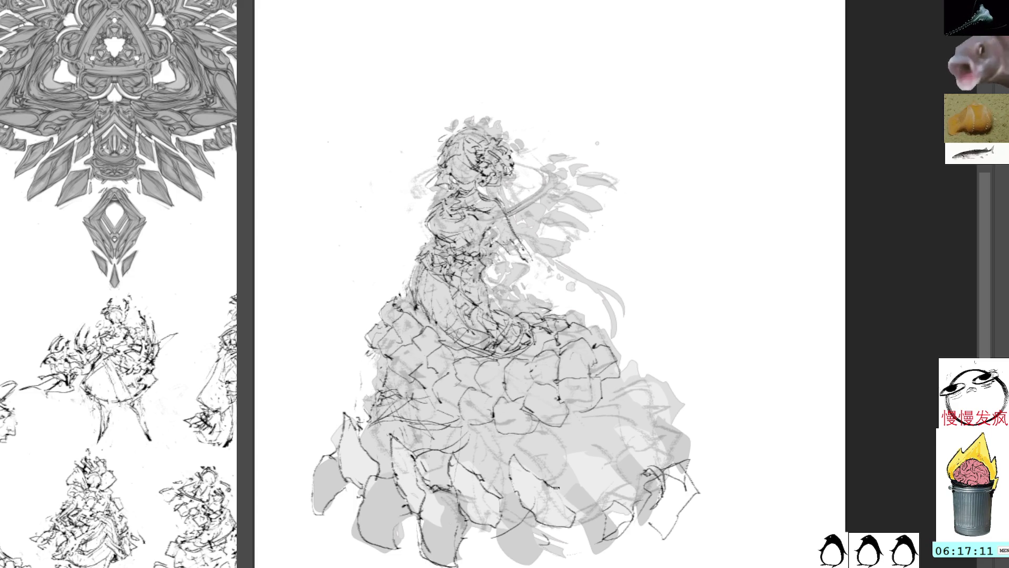
mouse_move(609, 498)
left_mouse_down()
mouse_move(575, 466)
mouse_move(597, 451)
mouse_move(630, 496)
left_mouse_up()
mouse_move(657, 463)
left_mouse_down()
mouse_move(619, 428)
mouse_move(664, 459)
left_mouse_up()
mouse_move(631, 381)
left_mouse_down()
mouse_move(675, 401)
mouse_move(678, 424)
left_mouse_up()
left_click_drag(625, 367, 684, 393)
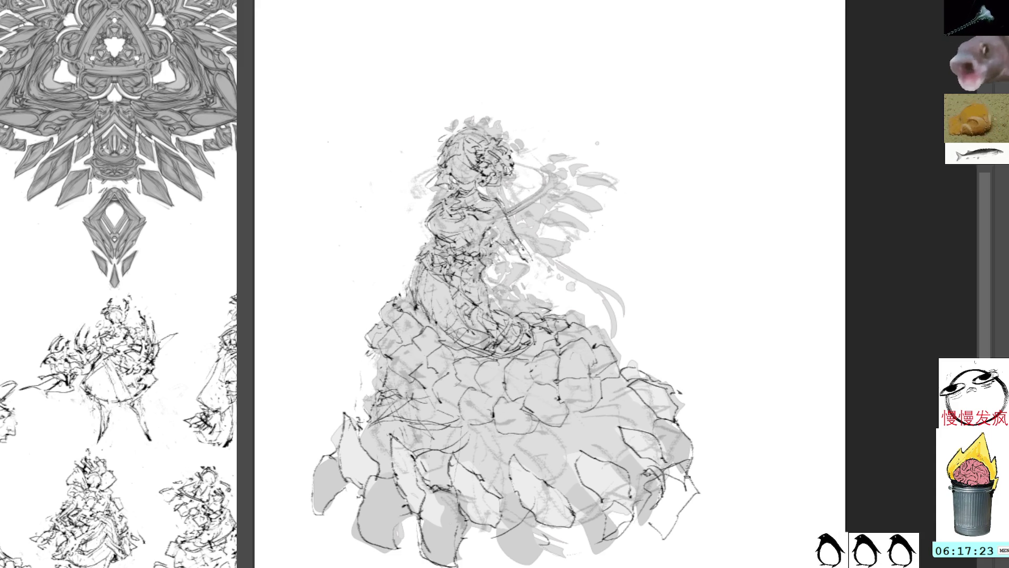
Step: Lasso the stray patch at the lower-right hem and delete it
mouse_move(704, 502)
left_mouse_down()
mouse_move(690, 479)
mouse_move(657, 521)
mouse_move(657, 481)
left_mouse_up()
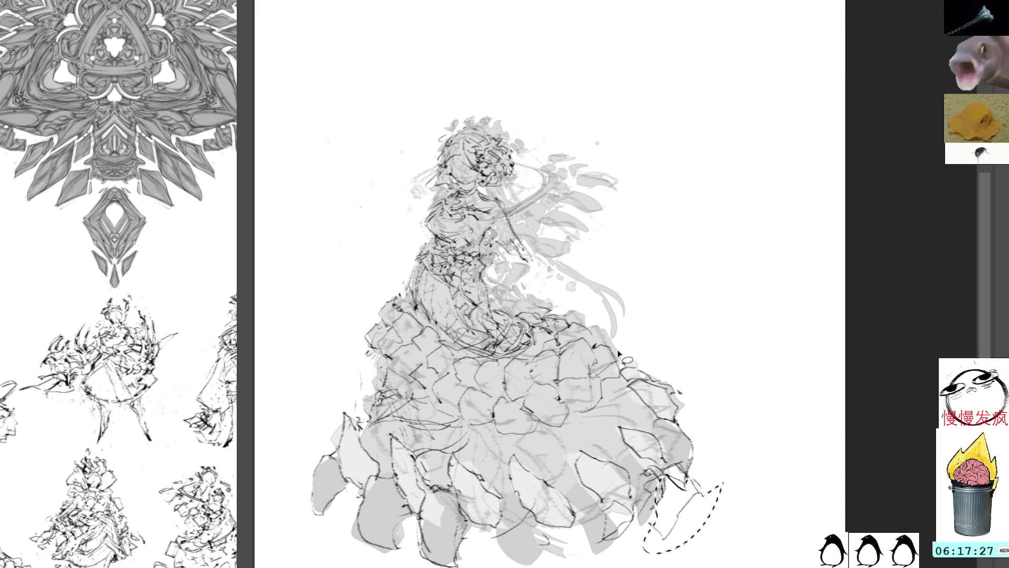
key("Delete")
left_click_drag(691, 429, 654, 380)
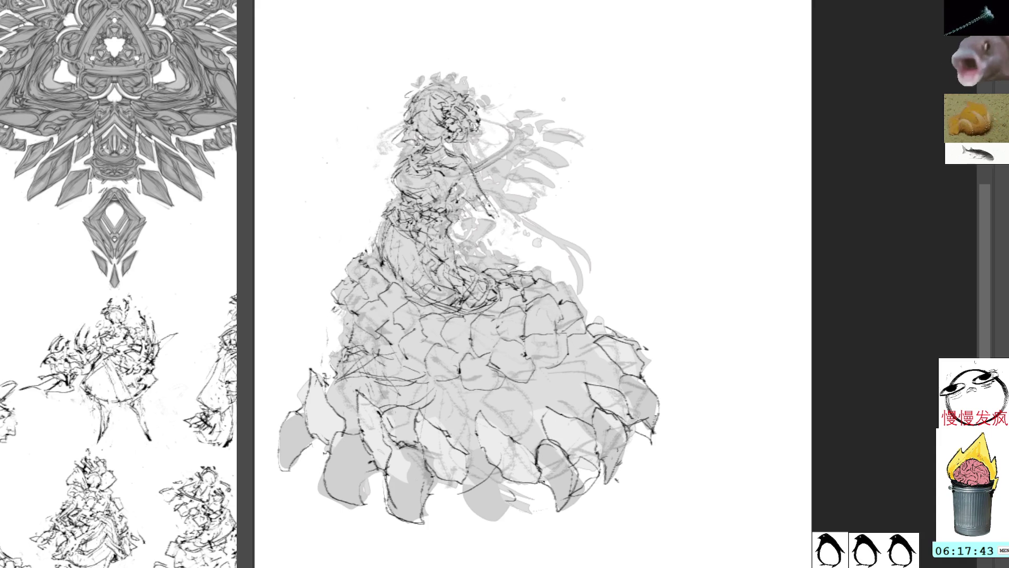
Step: Outline a petal in the lower skirt and add strokes along the right edge
mouse_move(491, 459)
left_mouse_down()
mouse_move(465, 476)
mouse_move(499, 526)
mouse_move(511, 486)
left_mouse_up()
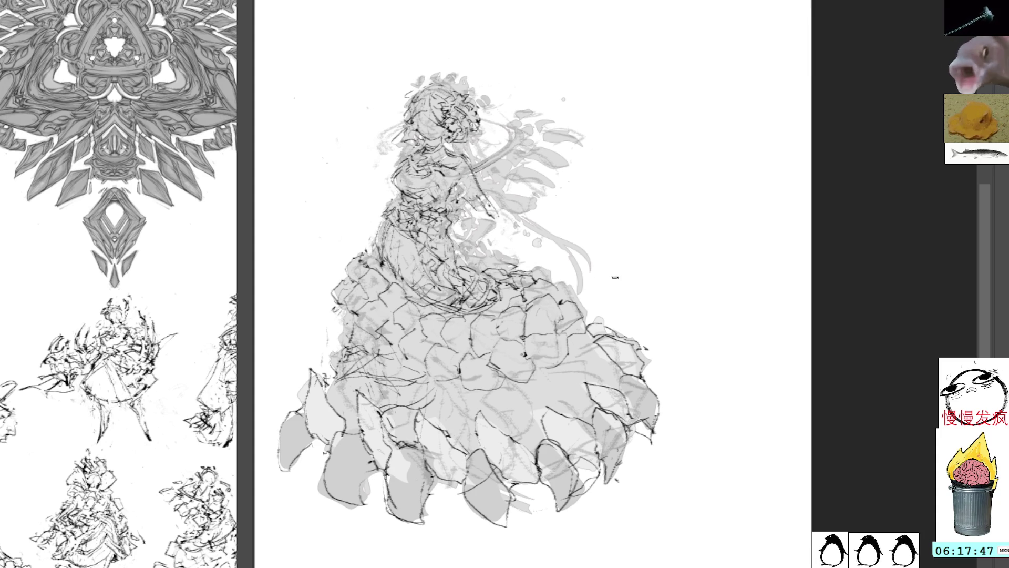
mouse_move(616, 297)
left_mouse_down()
mouse_move(623, 324)
mouse_move(599, 297)
left_mouse_up()
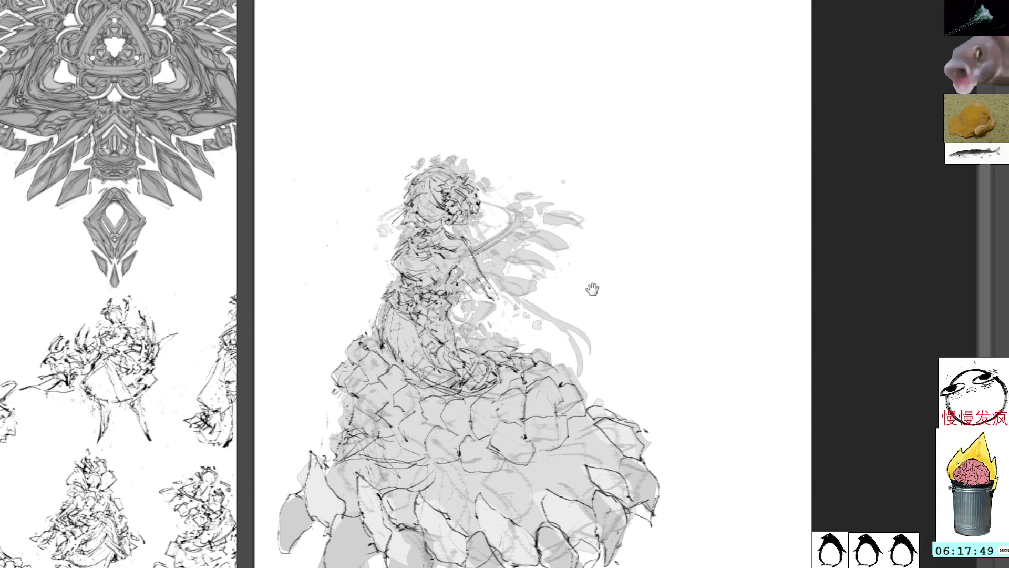
mouse_move(576, 430)
left_mouse_down()
mouse_move(607, 449)
mouse_move(621, 438)
left_mouse_up()
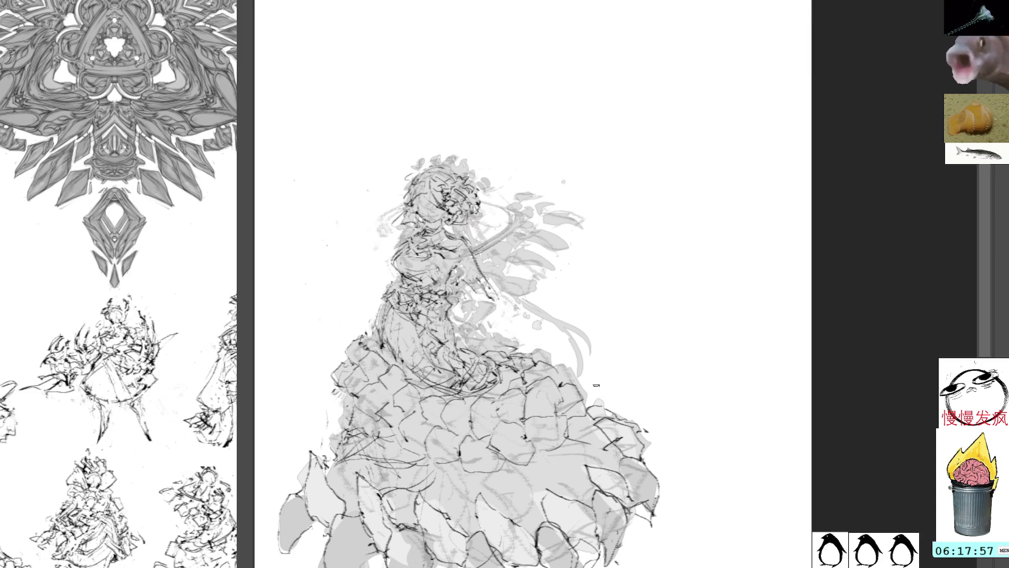
mouse_move(564, 450)
left_mouse_down()
mouse_move(588, 432)
mouse_move(579, 426)
left_mouse_up()
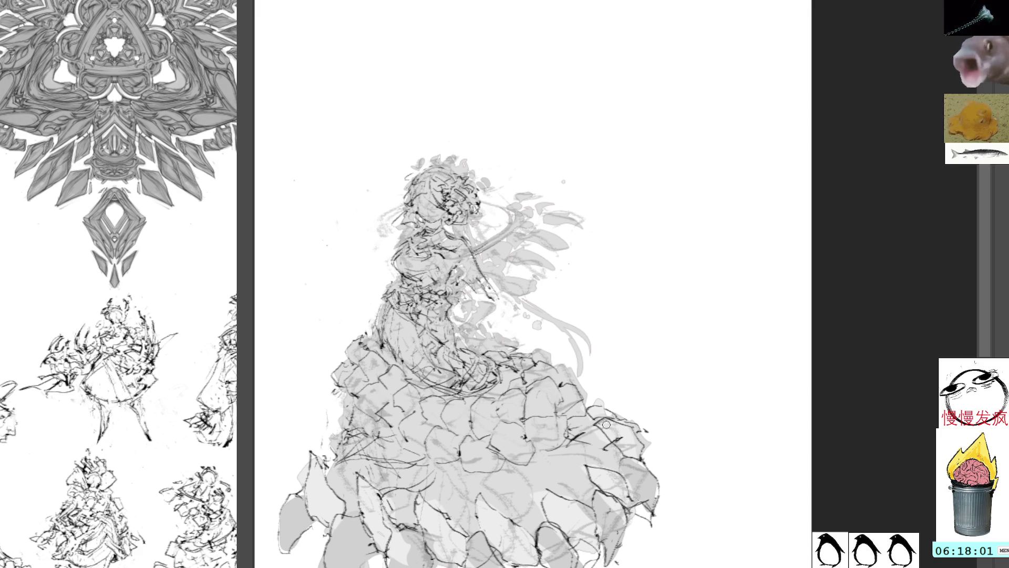
left_click_drag(596, 426, 625, 455)
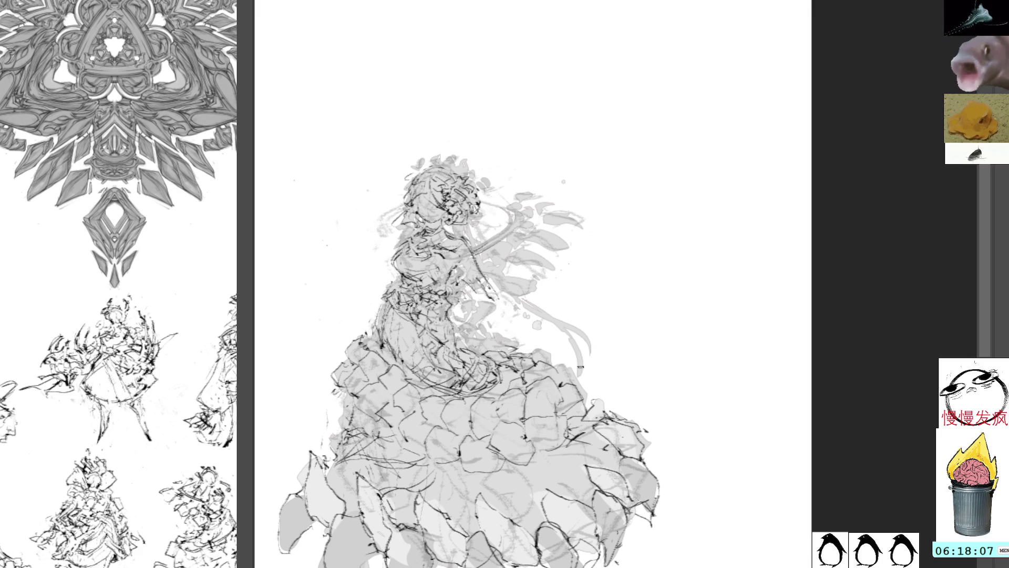
Step: Reposition the view and lasso-select a small area of the dress
left_click_drag(604, 419, 598, 388)
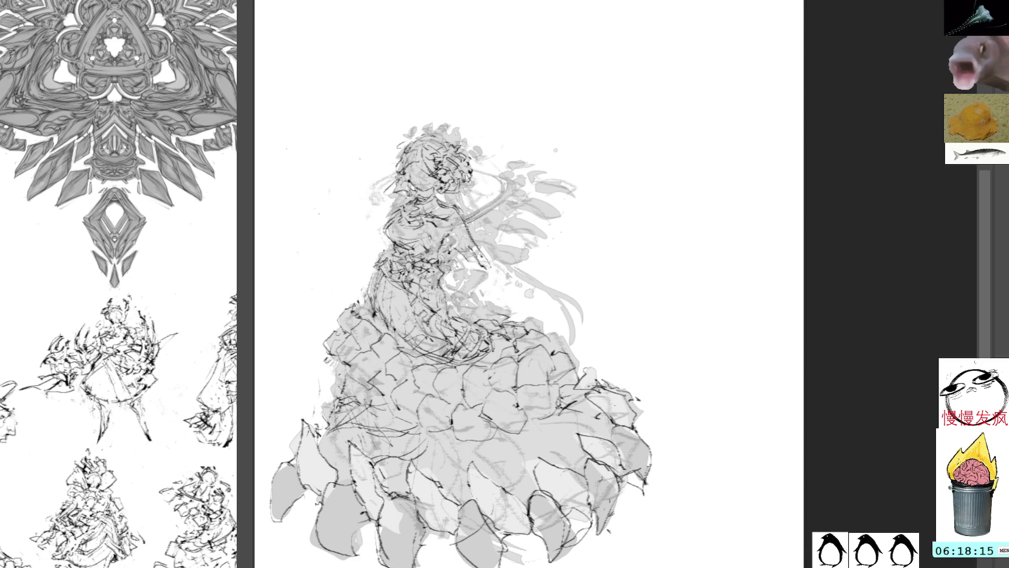
left_click_drag(513, 256, 570, 358)
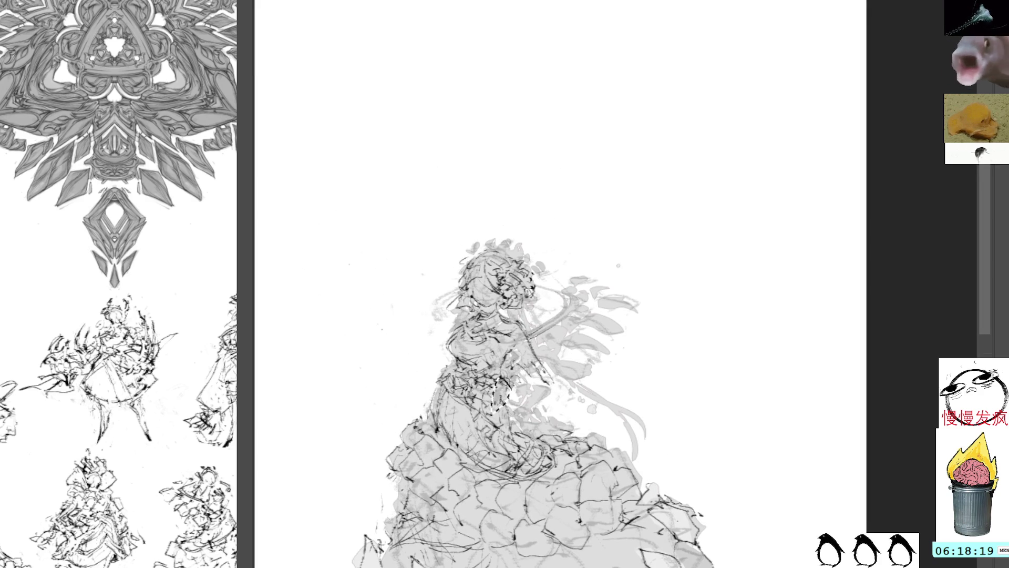
left_click_drag(449, 400, 452, 403)
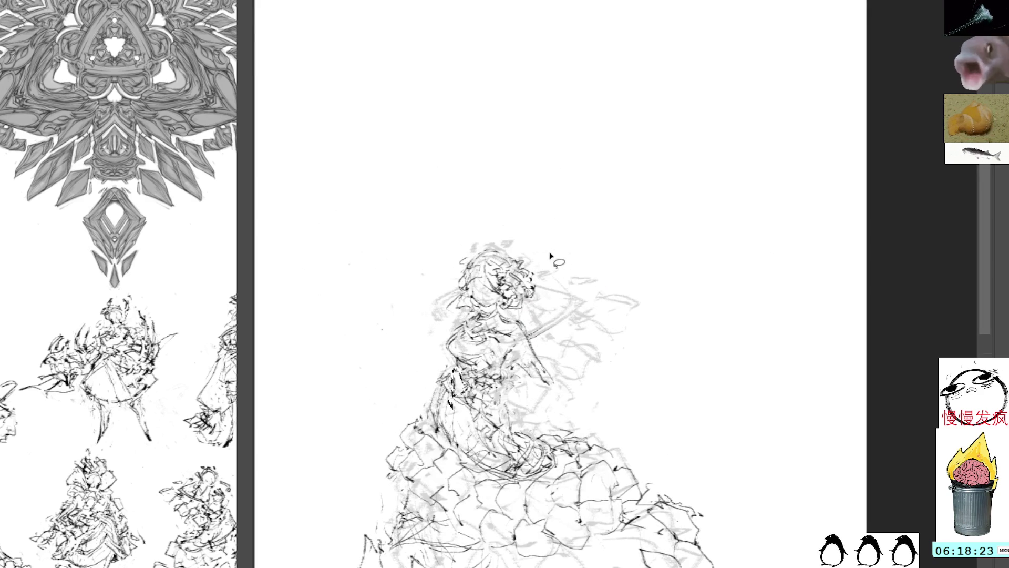
Step: Hide the grey fill shapes and add a small stroke near the face
mouse_move(597, 326)
left_mouse_down()
mouse_move(578, 241)
mouse_move(623, 299)
mouse_move(625, 331)
left_mouse_up()
mouse_move(491, 294)
left_mouse_down()
mouse_move(458, 307)
mouse_move(489, 312)
left_mouse_up()
key("ctrl+z")
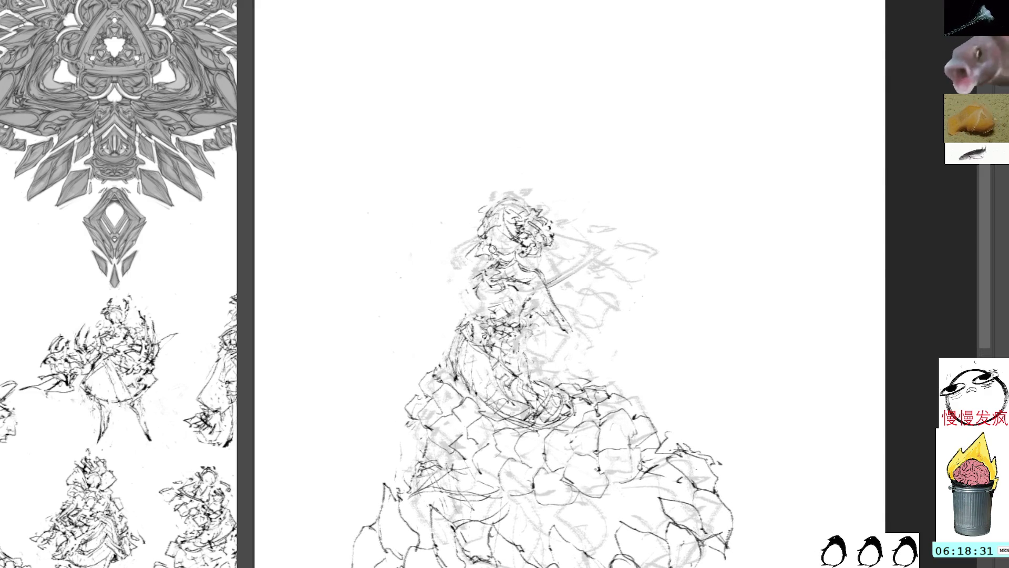
scroll(592, 193, "up", 2)
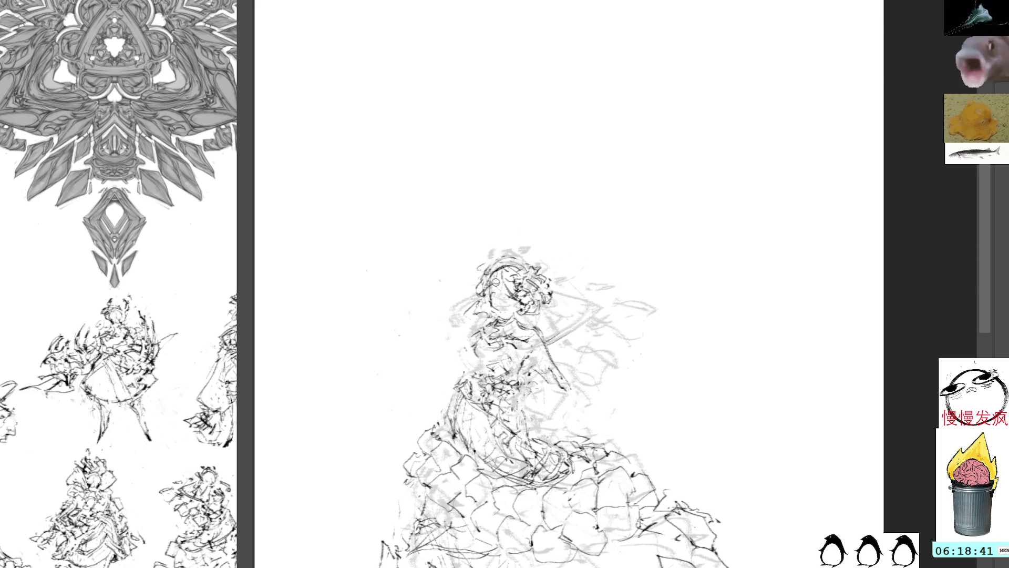
left_click_drag(493, 309, 503, 312)
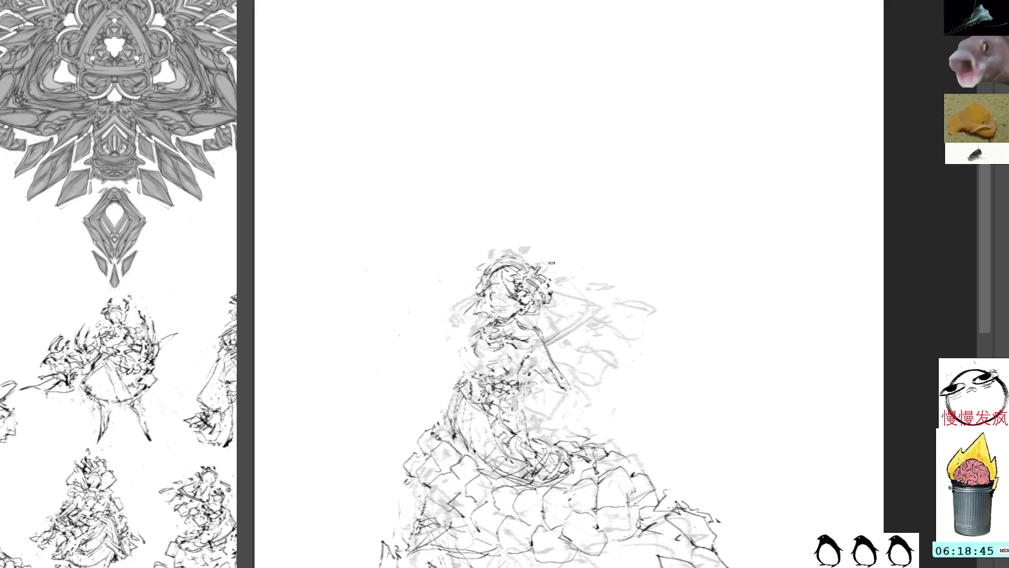
Step: Darken the hair outline, briefly toggle the ink linework, and select around the face
left_click_drag(552, 336, 527, 322)
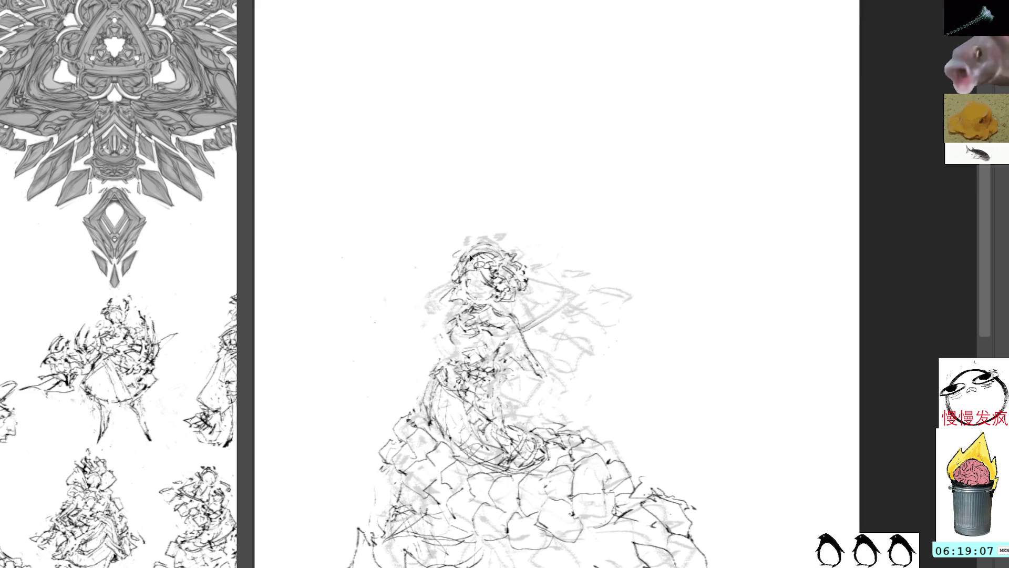
left_click_drag(469, 256, 496, 253)
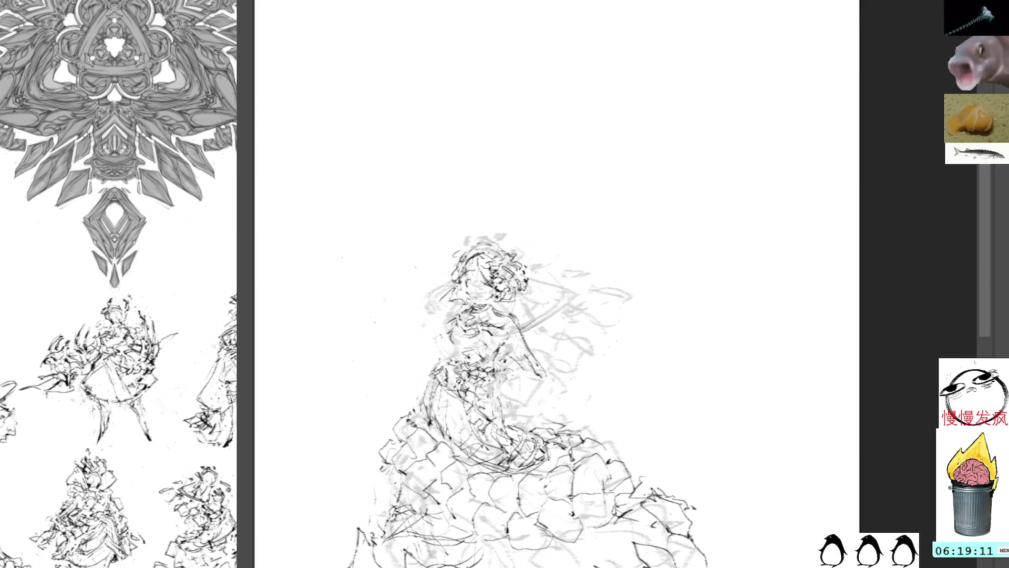
key("Delete")
key("ctrl+z")
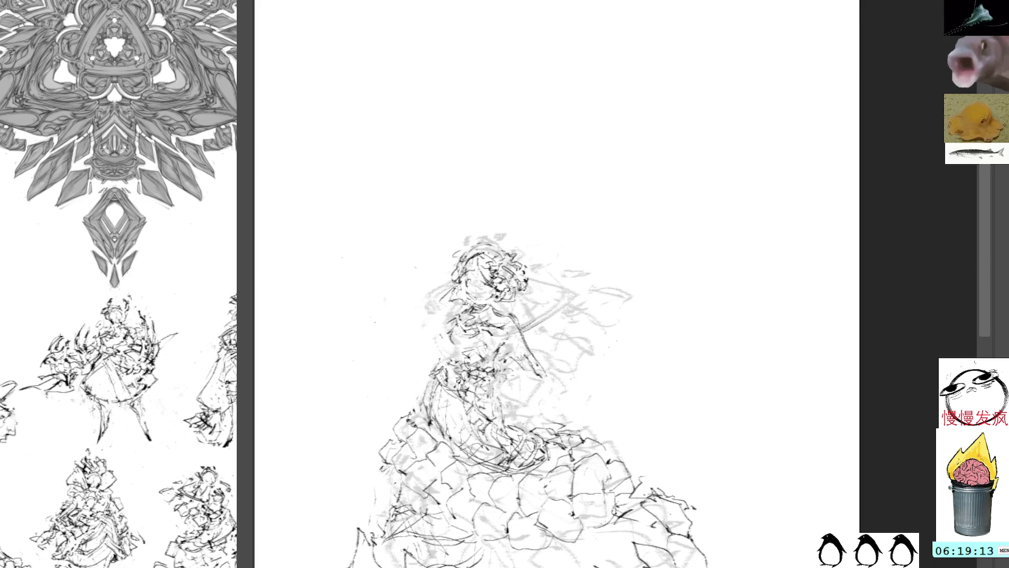
mouse_move(472, 273)
left_mouse_down()
mouse_move(496, 299)
mouse_move(463, 279)
left_mouse_up()
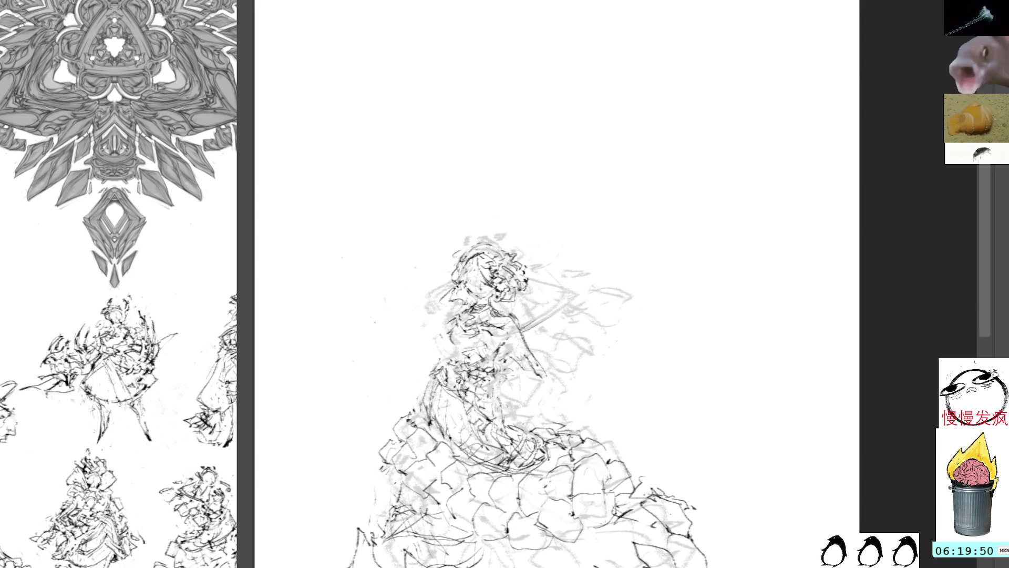
Step: Add small dark marks on the left torso, undoing the stray torso strokes
left_click_drag(508, 326, 508, 341)
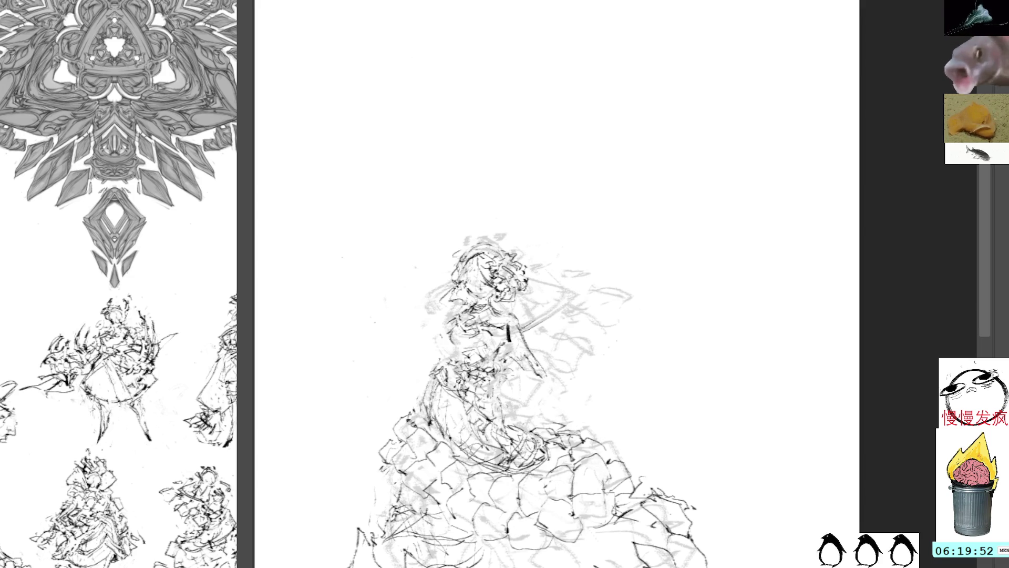
key("ctrl+z")
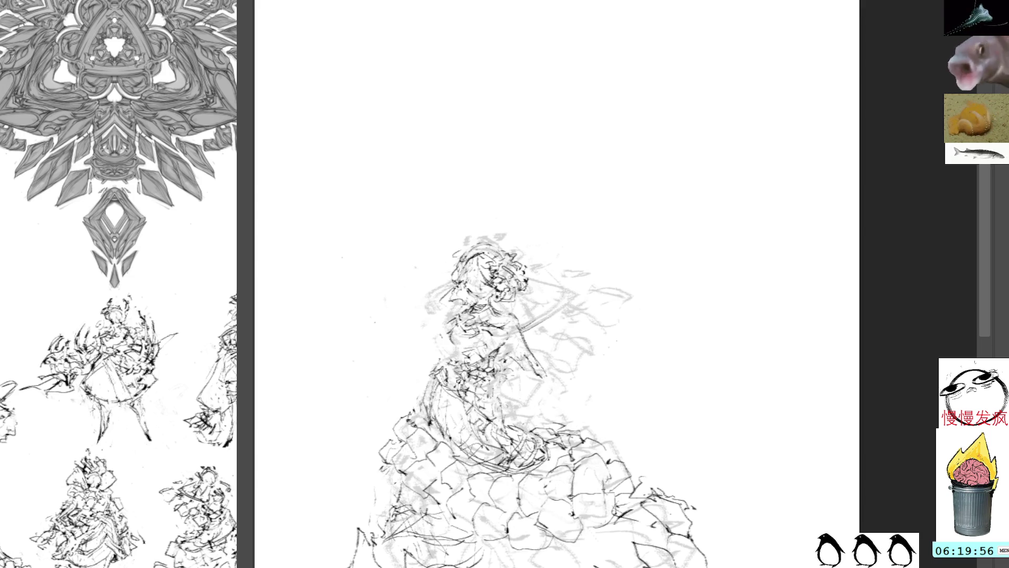
left_click_drag(453, 326, 459, 358)
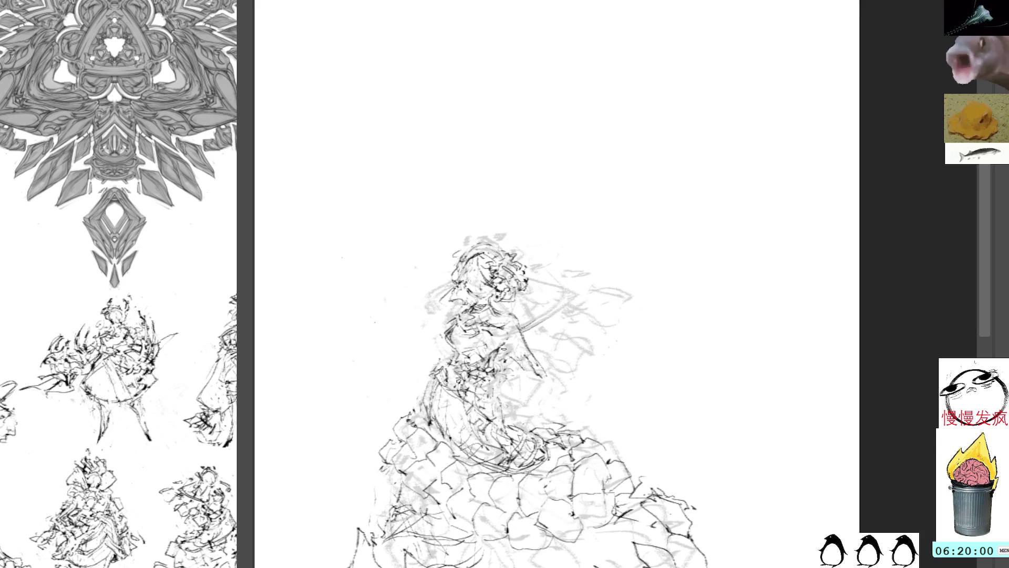
mouse_move(541, 328)
left_mouse_down()
mouse_move(508, 281)
mouse_move(533, 251)
mouse_move(565, 305)
mouse_move(560, 281)
left_mouse_up()
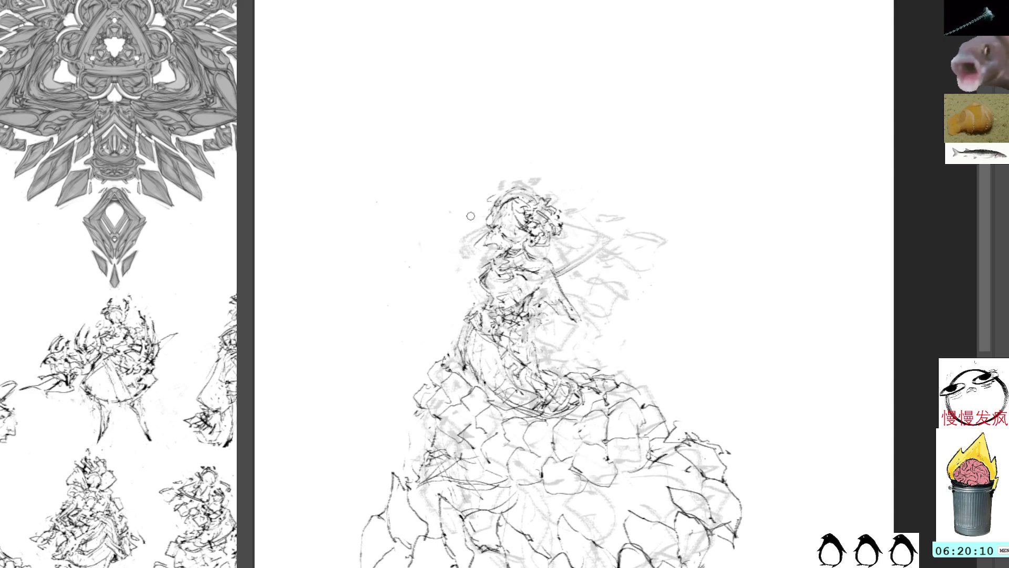
left_click_drag(471, 308, 453, 365)
key("ctrl+z")
key("ctrl+z")
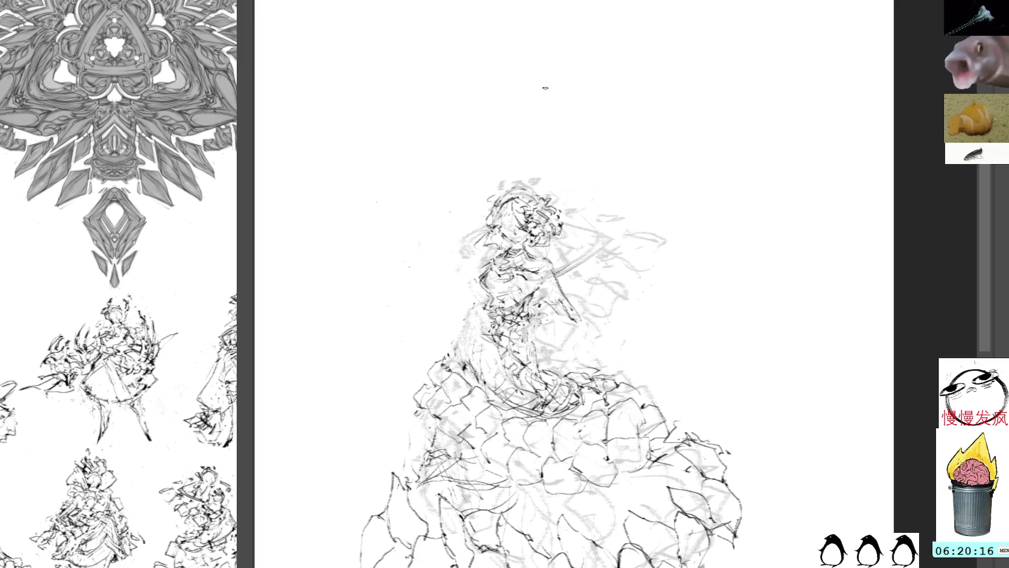
key("ctrl+t")
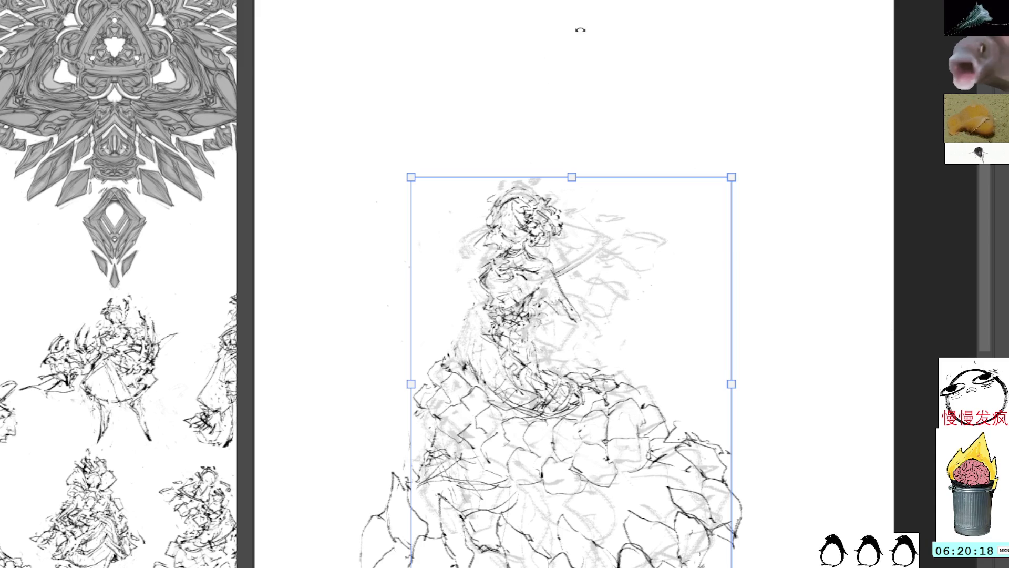
key("Right")
key("Right")
key("Right")
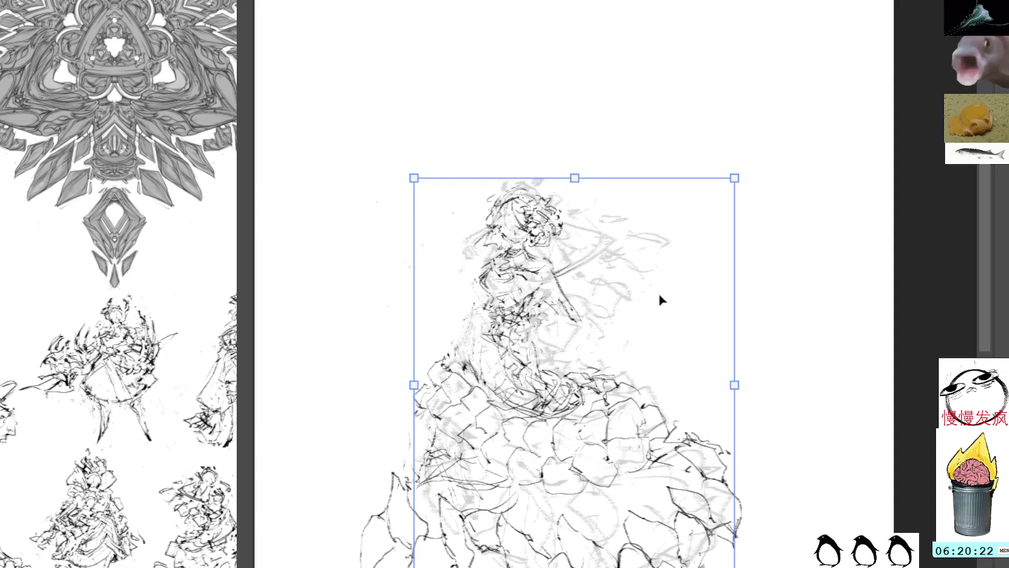
mouse_move(592, 360)
left_mouse_down()
mouse_move(737, 238)
mouse_move(720, 164)
mouse_move(728, 132)
left_mouse_up()
key("Escape")
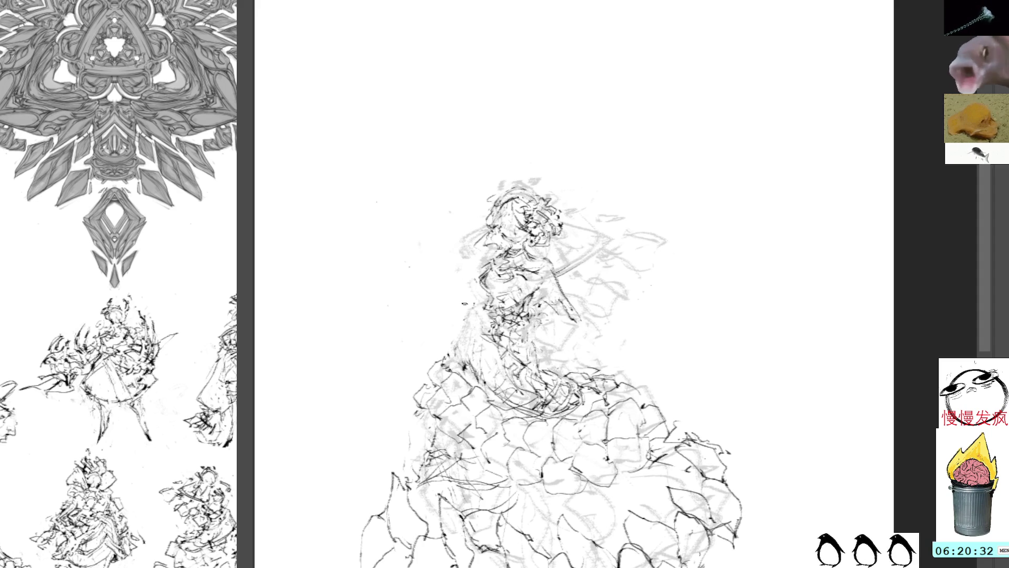
Step: Ink the upper-left skirt, torso and left side, and draw a small hand
mouse_move(553, 380)
left_mouse_down()
mouse_move(465, 353)
mouse_move(460, 339)
mouse_move(452, 372)
left_mouse_up()
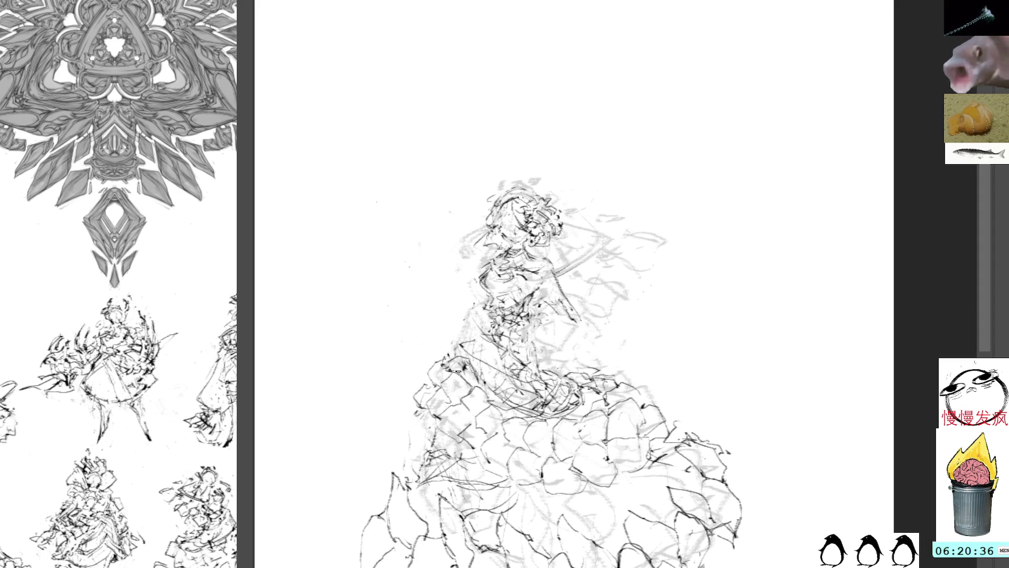
left_click_drag(479, 334, 479, 370)
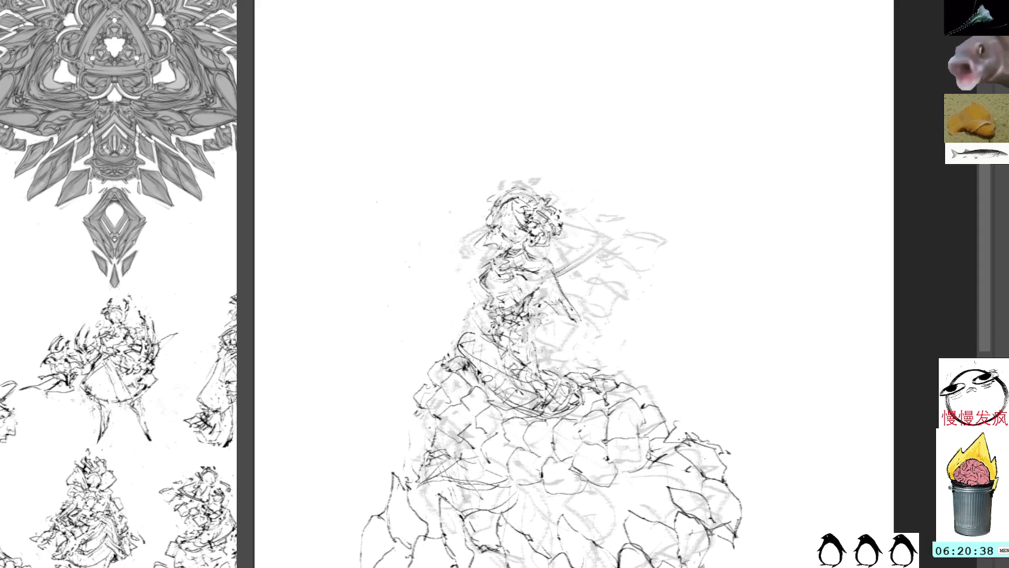
left_click_drag(490, 304, 473, 332)
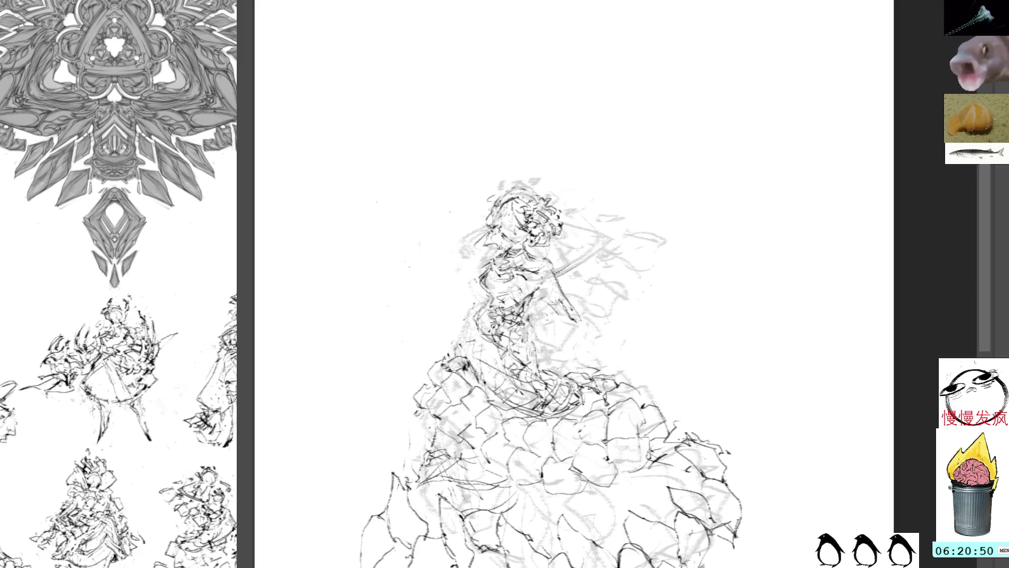
left_click_drag(528, 360, 549, 386)
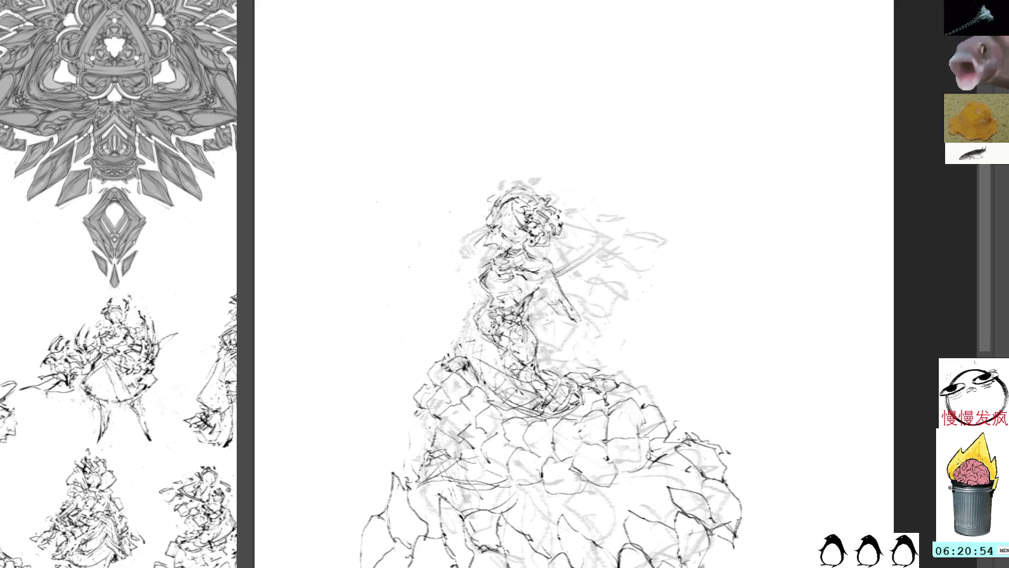
mouse_move(464, 339)
left_mouse_down()
mouse_move(476, 357)
mouse_move(446, 364)
left_mouse_up()
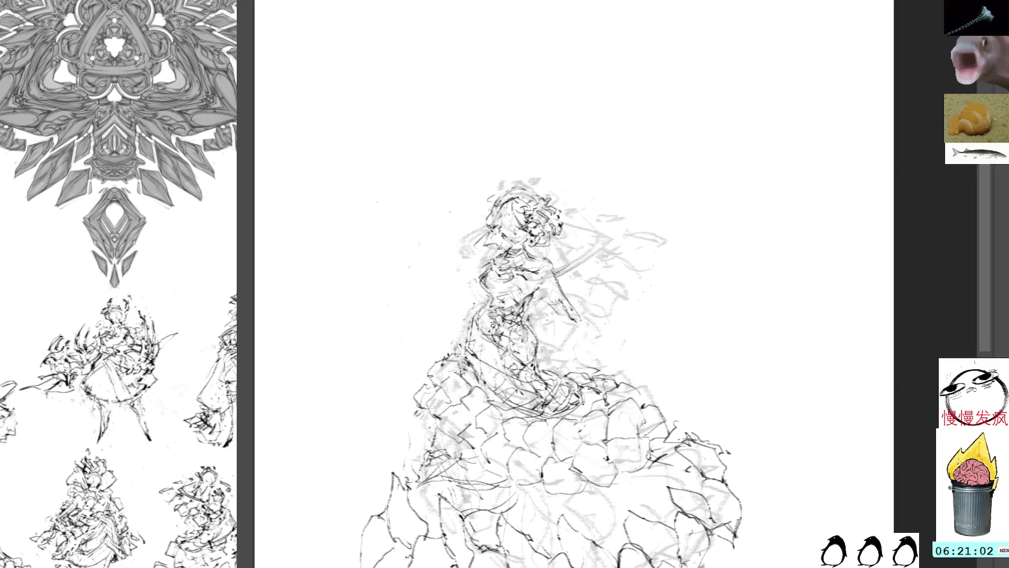
left_click_drag(428, 393, 413, 377)
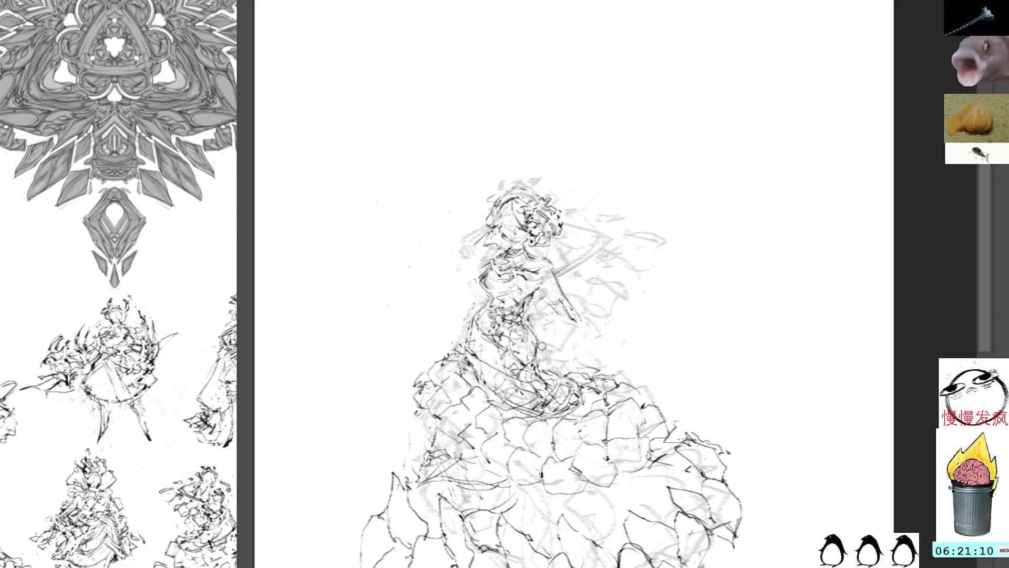
mouse_move(549, 376)
left_mouse_down()
mouse_move(570, 390)
mouse_move(519, 389)
left_mouse_up()
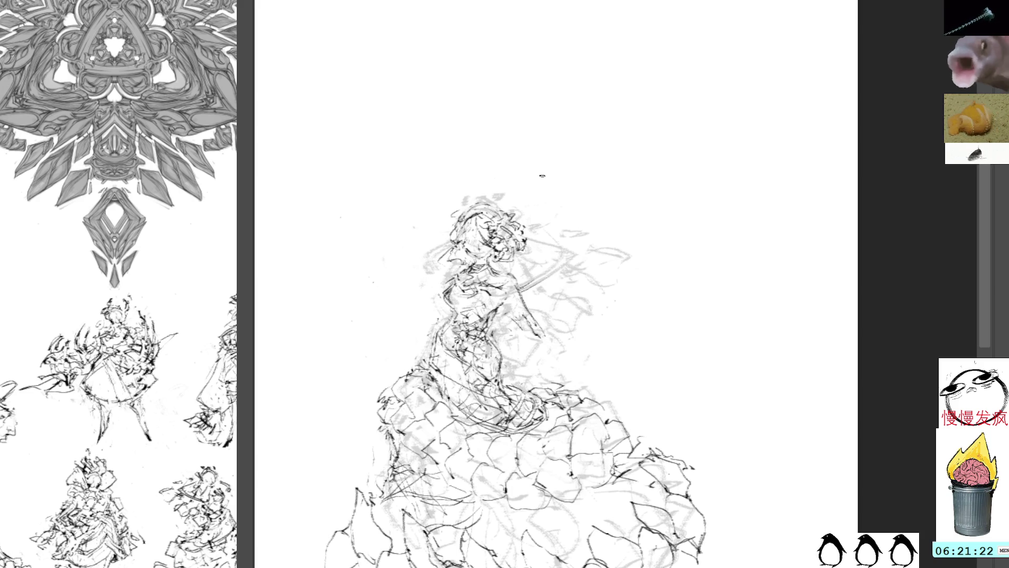
Step: Draw quick strokes on the dress's lower left, undoing the last one
left_click_drag(408, 462, 420, 471)
left_click_drag(379, 421, 405, 447)
left_click_drag(379, 431, 392, 462)
left_click_drag(404, 468, 418, 482)
key("ctrl+z")
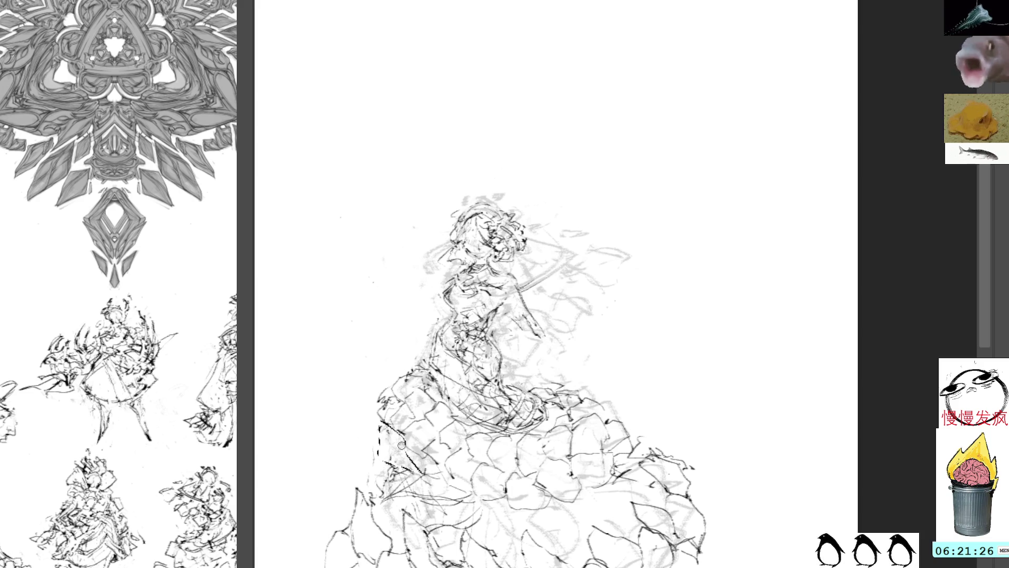
Step: Lasso the lower-left skirt strokes, delete them and deselect
mouse_move(423, 396)
left_mouse_down()
mouse_move(401, 362)
mouse_move(368, 433)
mouse_move(420, 391)
left_mouse_up()
key("Delete")
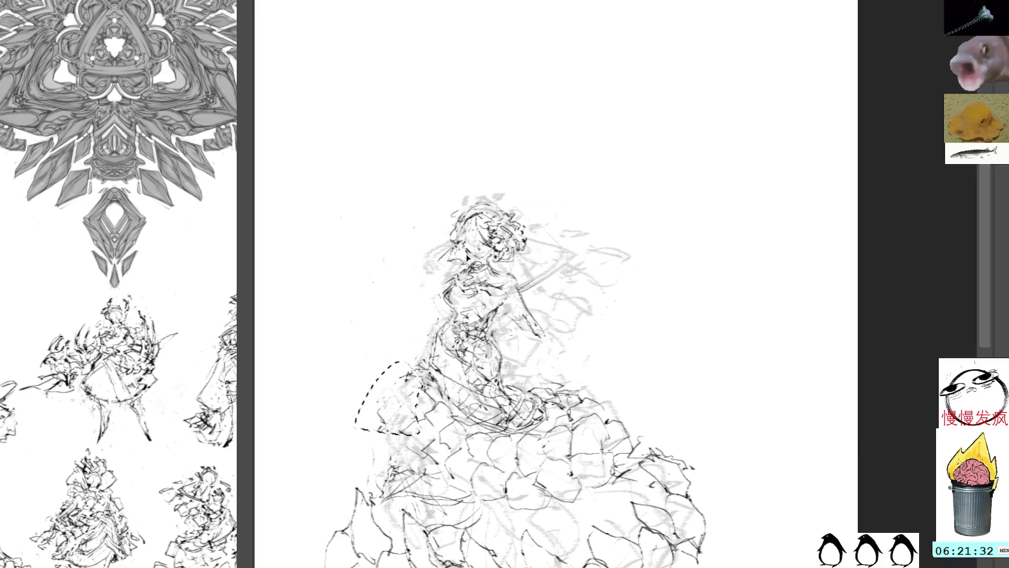
key("ctrl+shift+a")
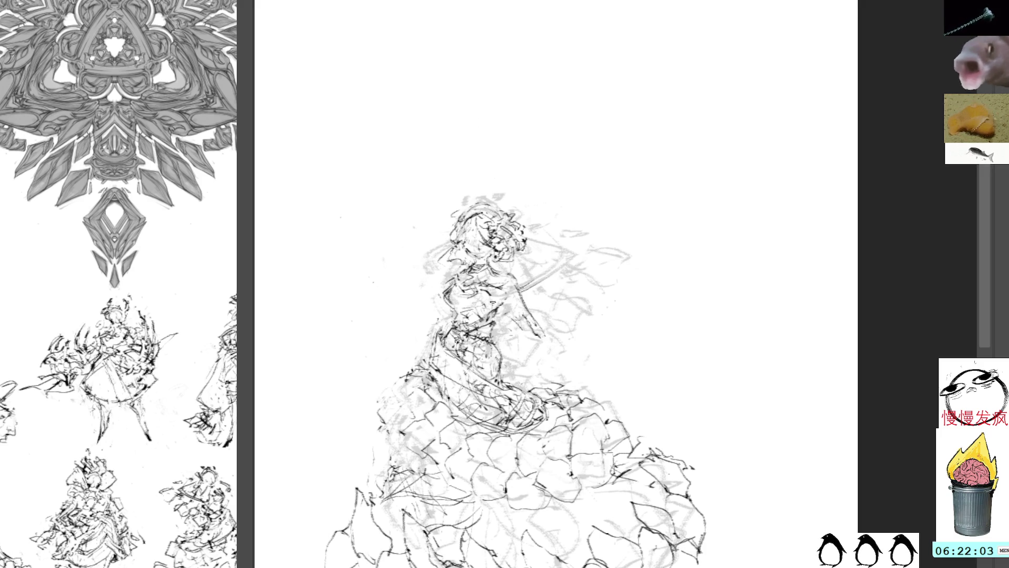
Step: Reinforce the arm and chest with short dark strokes
mouse_move(512, 276)
left_mouse_down()
mouse_move(502, 316)
mouse_move(533, 315)
left_mouse_up()
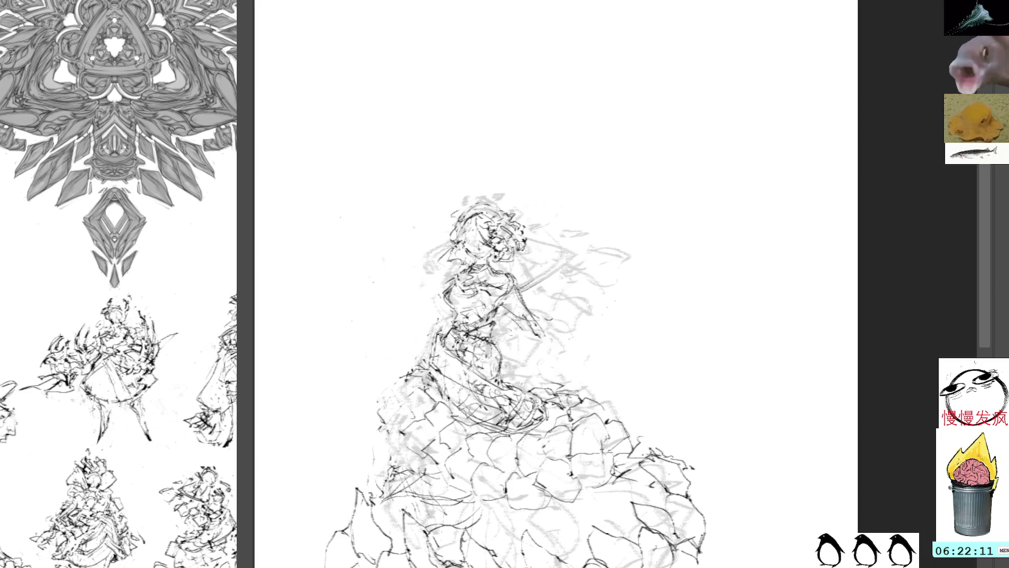
left_click_drag(523, 293, 543, 303)
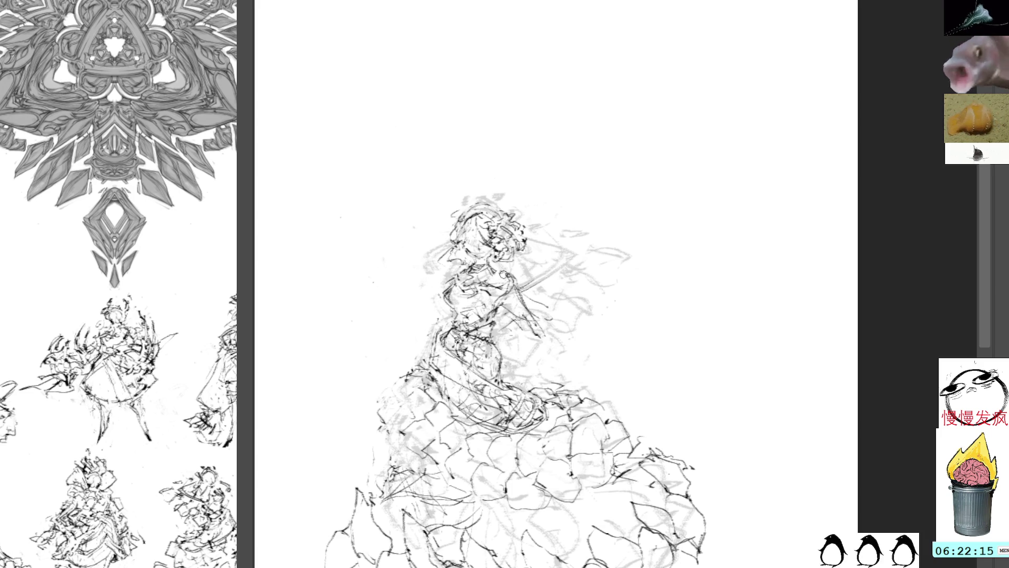
left_click_drag(488, 265, 510, 282)
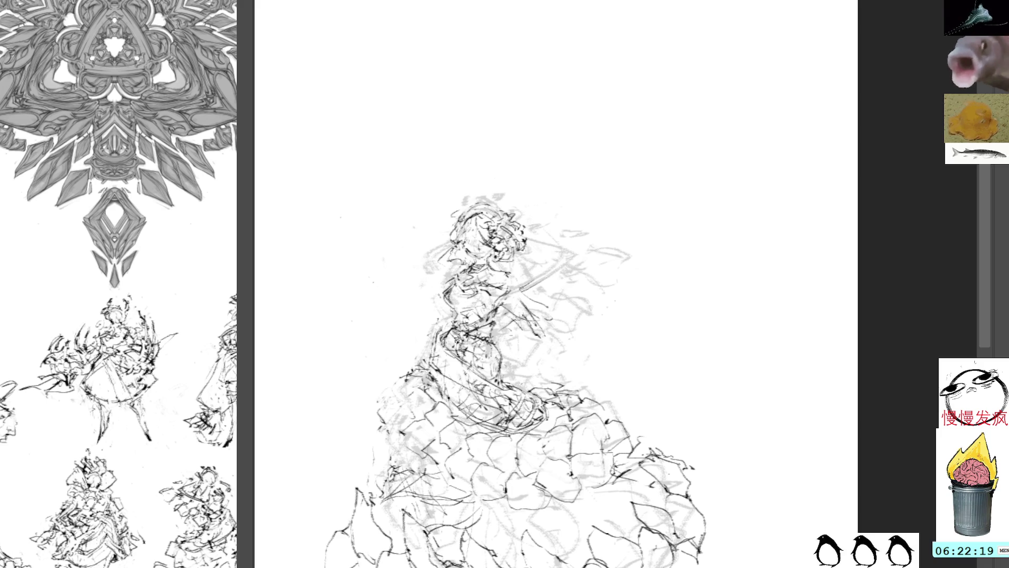
mouse_move(510, 275)
left_mouse_down()
mouse_move(536, 299)
mouse_move(539, 318)
mouse_move(549, 295)
mouse_move(531, 286)
mouse_move(532, 317)
left_mouse_up()
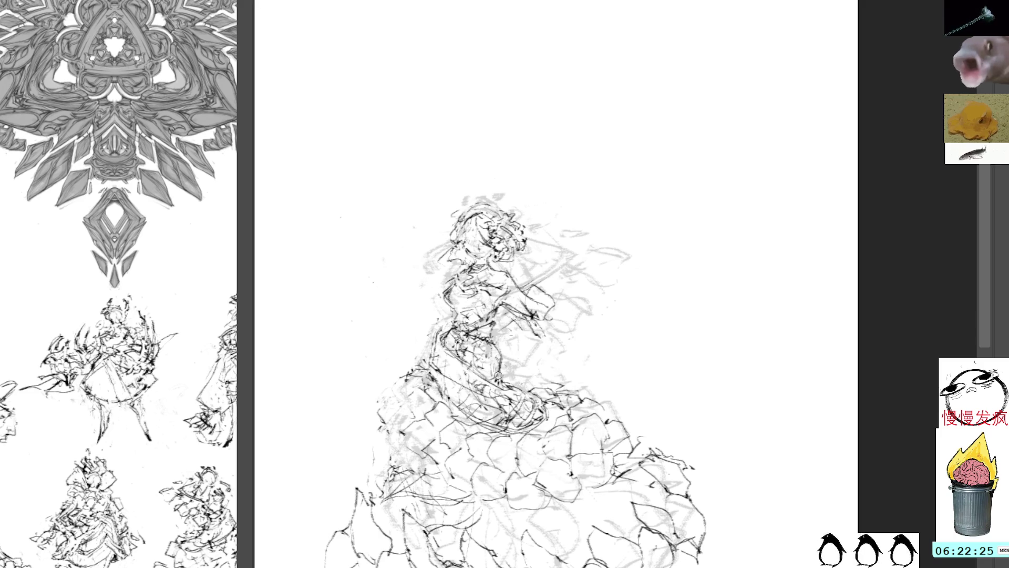
Step: Add dark marks across the skirt top, waist, lower-left hatching and right side
left_click_drag(480, 382, 526, 398)
mouse_move(442, 507)
left_mouse_down()
mouse_move(413, 499)
mouse_move(418, 460)
mouse_move(423, 476)
mouse_move(415, 471)
mouse_move(404, 494)
mouse_move(418, 478)
mouse_move(428, 491)
mouse_move(418, 455)
left_mouse_up()
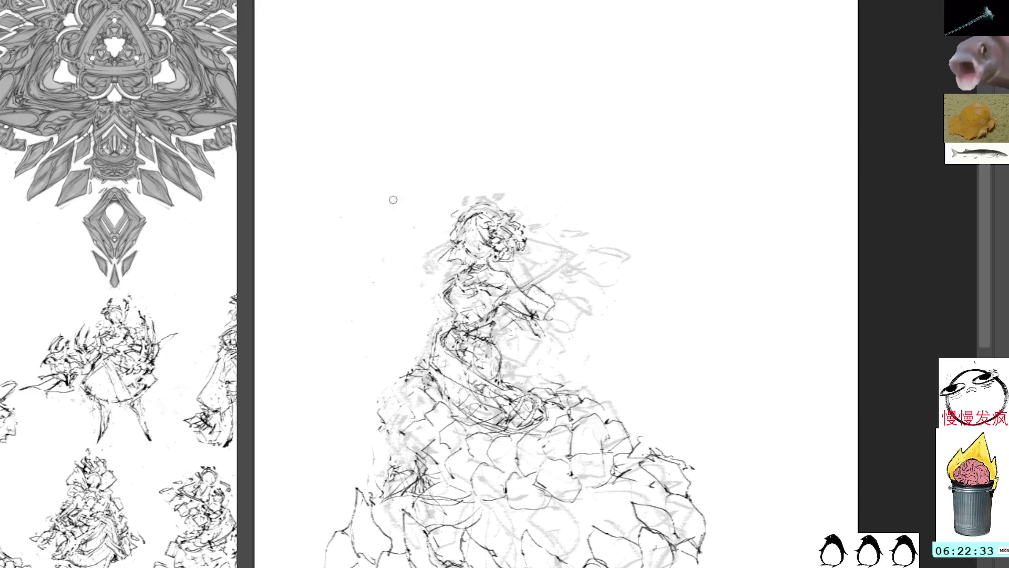
mouse_move(427, 375)
left_mouse_down()
mouse_move(430, 393)
mouse_move(430, 383)
mouse_move(429, 395)
mouse_move(413, 381)
mouse_move(391, 433)
mouse_move(424, 469)
mouse_move(409, 478)
left_mouse_up()
left_click_drag(409, 467, 440, 476)
left_click_drag(407, 447, 419, 475)
mouse_move(414, 471)
left_mouse_down()
mouse_move(420, 480)
mouse_move(439, 464)
mouse_move(432, 500)
mouse_move(459, 486)
mouse_move(470, 493)
mouse_move(437, 498)
mouse_move(451, 471)
mouse_move(520, 509)
mouse_move(610, 486)
left_mouse_up()
mouse_move(605, 489)
left_mouse_down()
mouse_move(633, 437)
mouse_move(593, 400)
mouse_move(558, 418)
left_mouse_up()
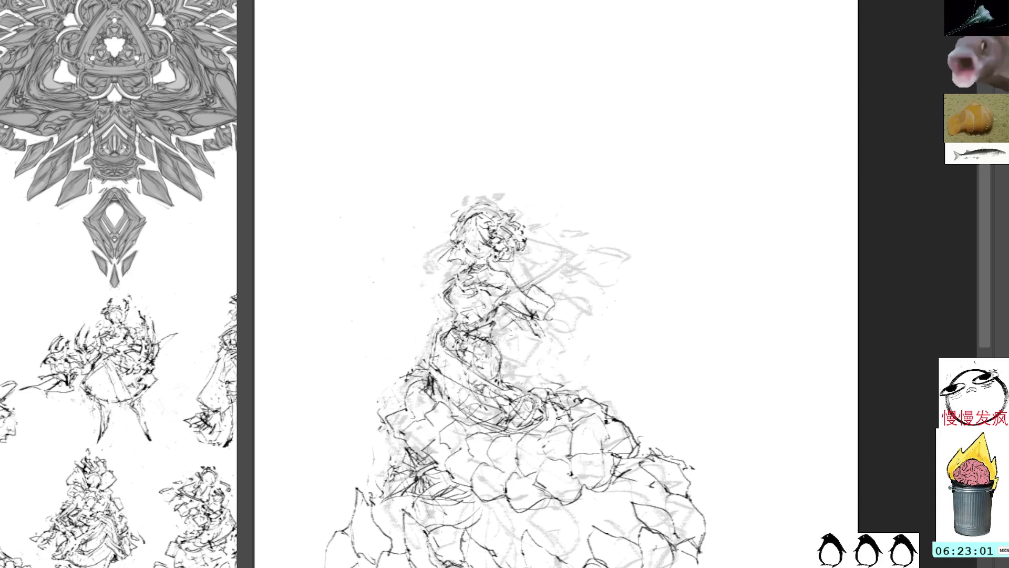
mouse_move(432, 384)
left_mouse_down()
mouse_move(489, 431)
mouse_move(560, 428)
left_mouse_up()
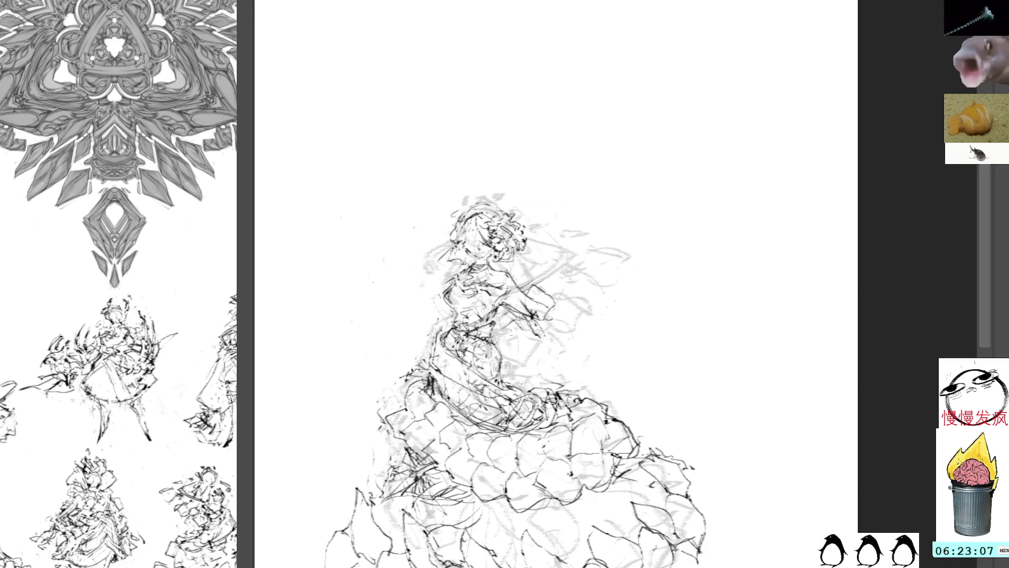
mouse_move(548, 396)
left_mouse_down()
mouse_move(558, 409)
mouse_move(549, 398)
left_mouse_up()
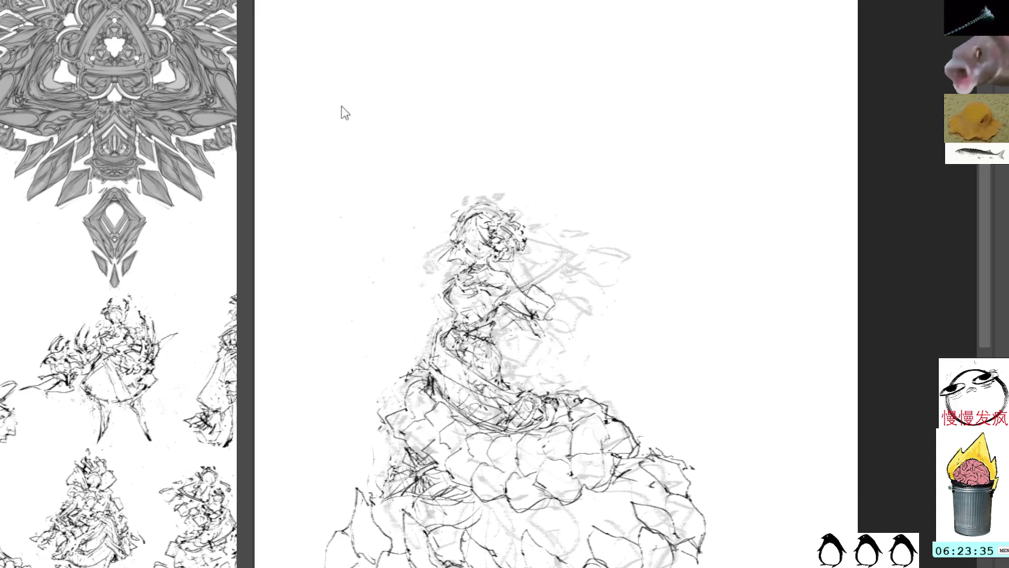
Step: Flip the canvas view horizontally, zoom in and add a stroke on the face
key("m")
scroll(670, 138, "up", 2)
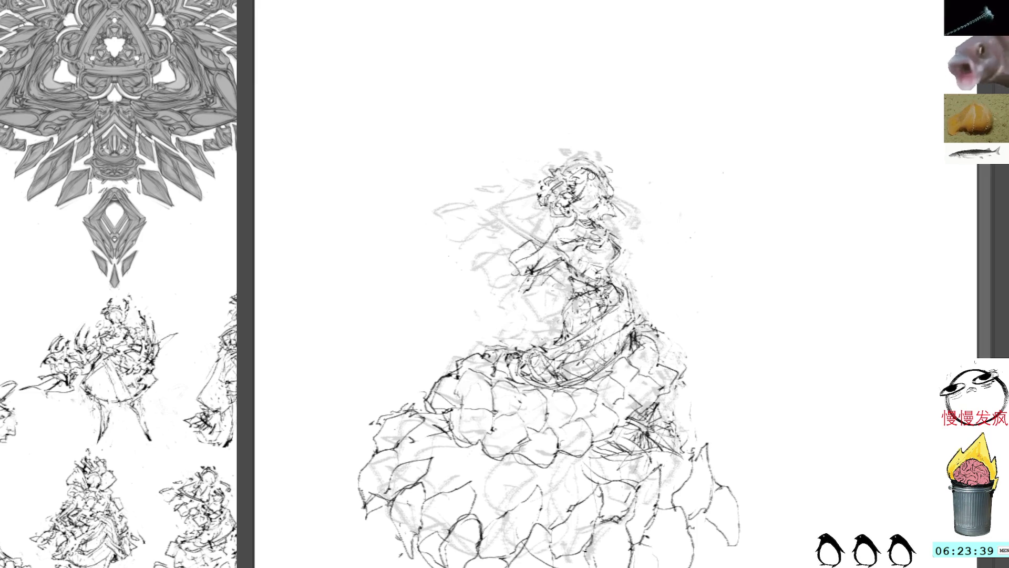
left_click_drag(573, 211, 592, 210)
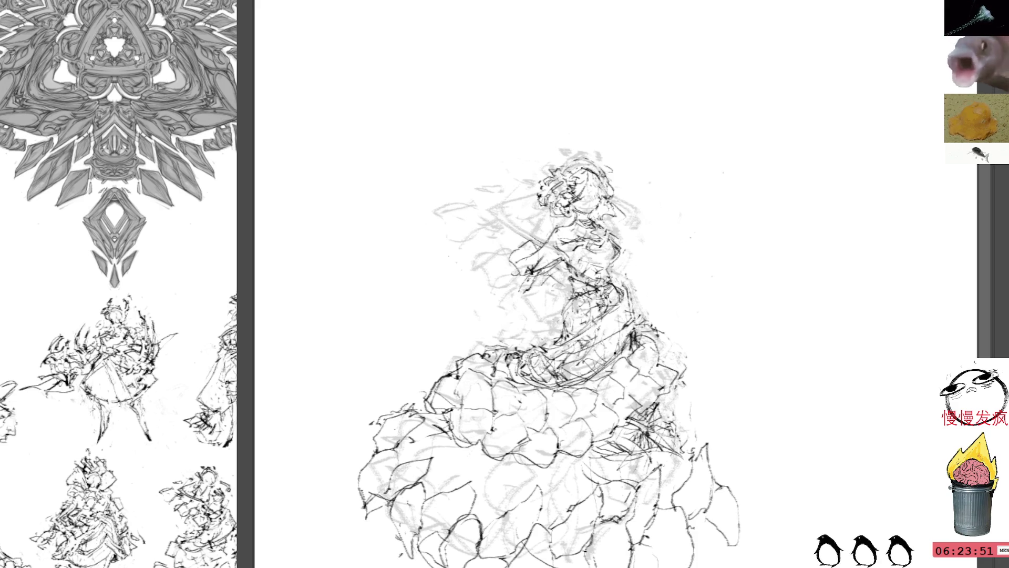
Step: Add dark strokes along the skirt's outer edge
mouse_move(653, 425)
left_mouse_down()
mouse_move(608, 379)
mouse_move(666, 384)
mouse_move(707, 406)
left_mouse_up()
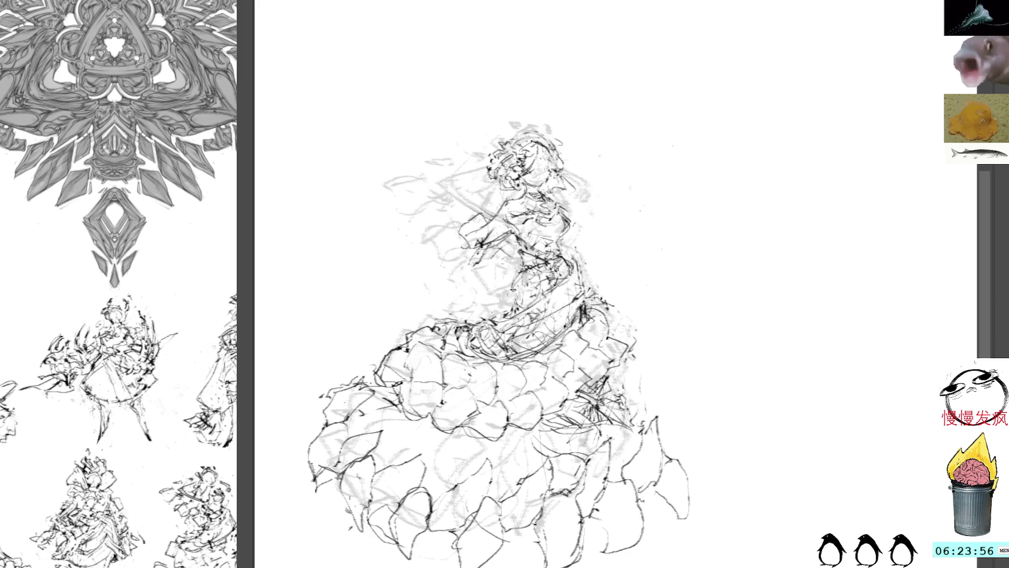
left_click_drag(625, 392, 639, 420)
left_click_drag(604, 378, 645, 436)
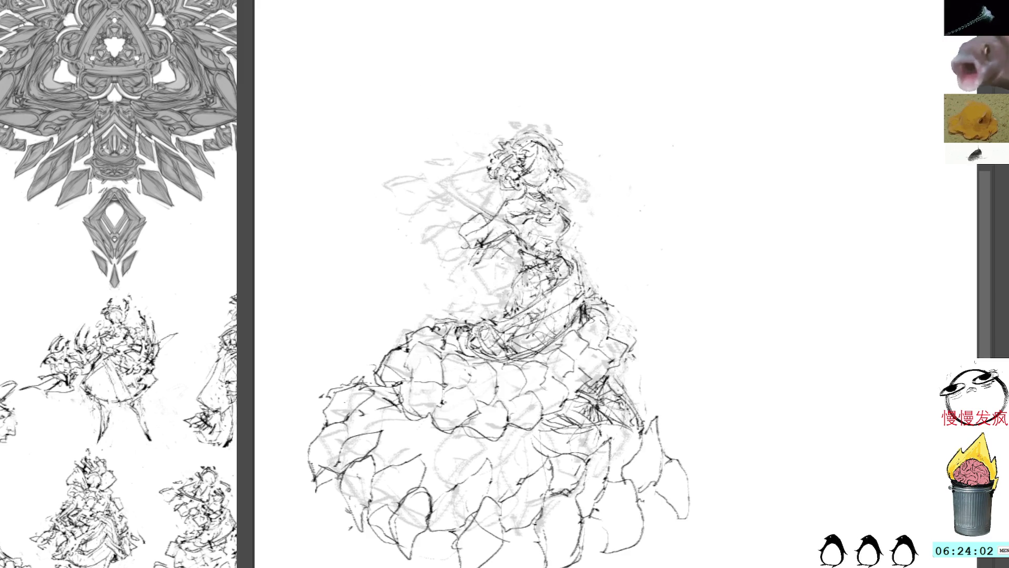
mouse_move(641, 213)
left_mouse_down()
mouse_move(682, 247)
mouse_move(683, 311)
left_mouse_up()
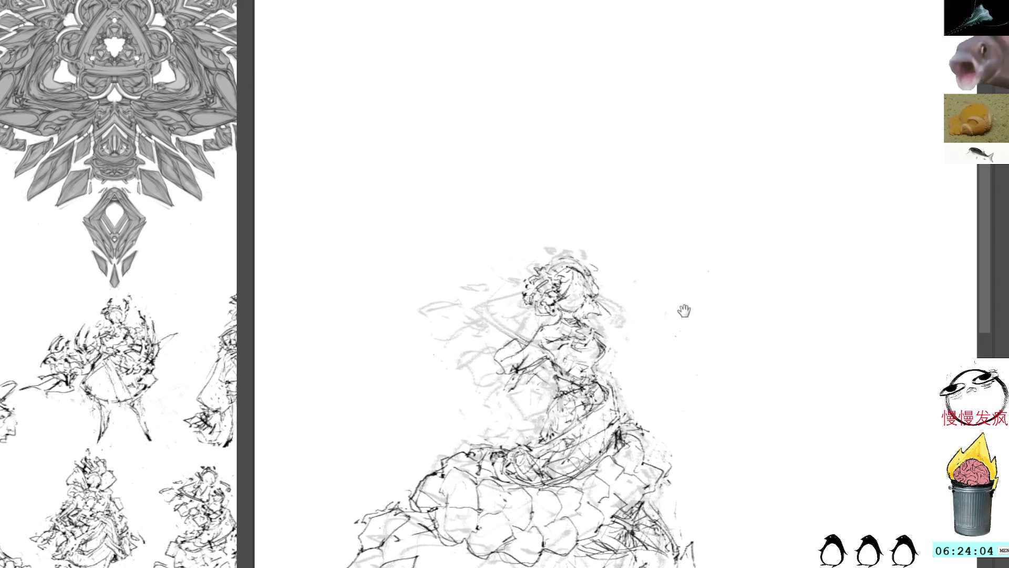
Step: Lasso the head, scale it down slightly and nudge it a little higher on the shoulders
left_click_drag(541, 255, 498, 272)
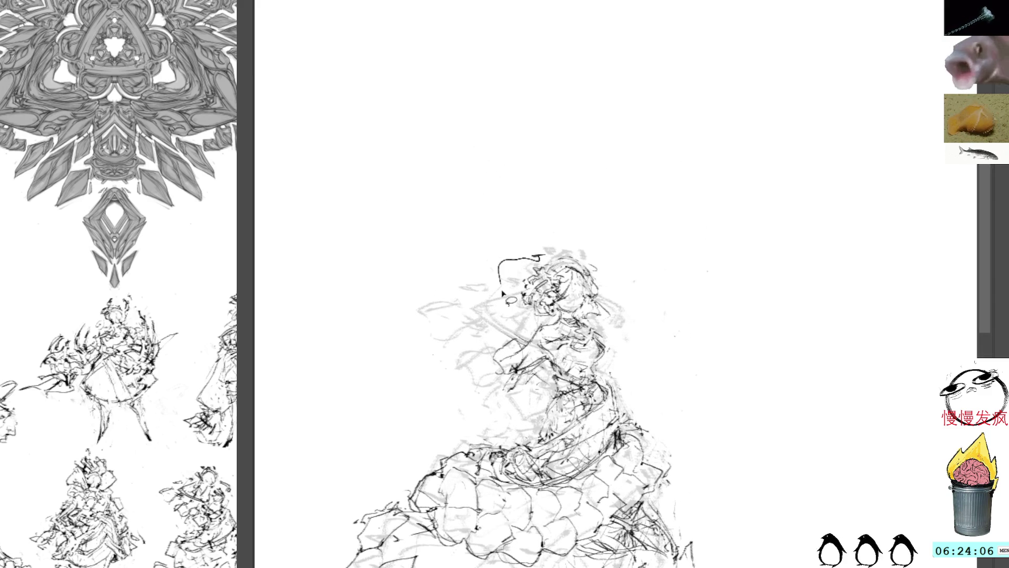
mouse_move(527, 326)
left_mouse_down()
mouse_move(573, 323)
mouse_move(614, 278)
mouse_move(590, 241)
left_mouse_up()
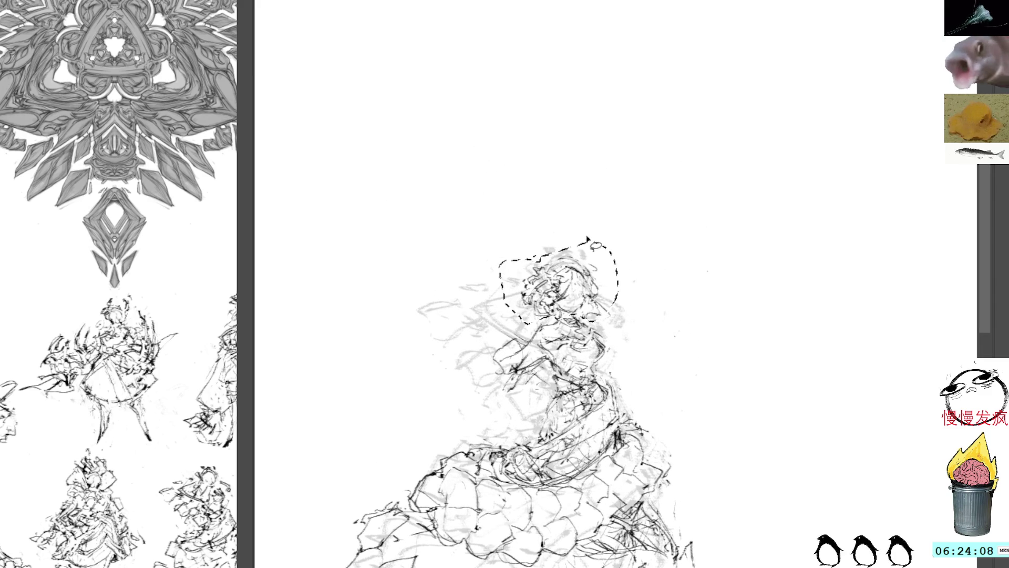
key("ctrl+t")
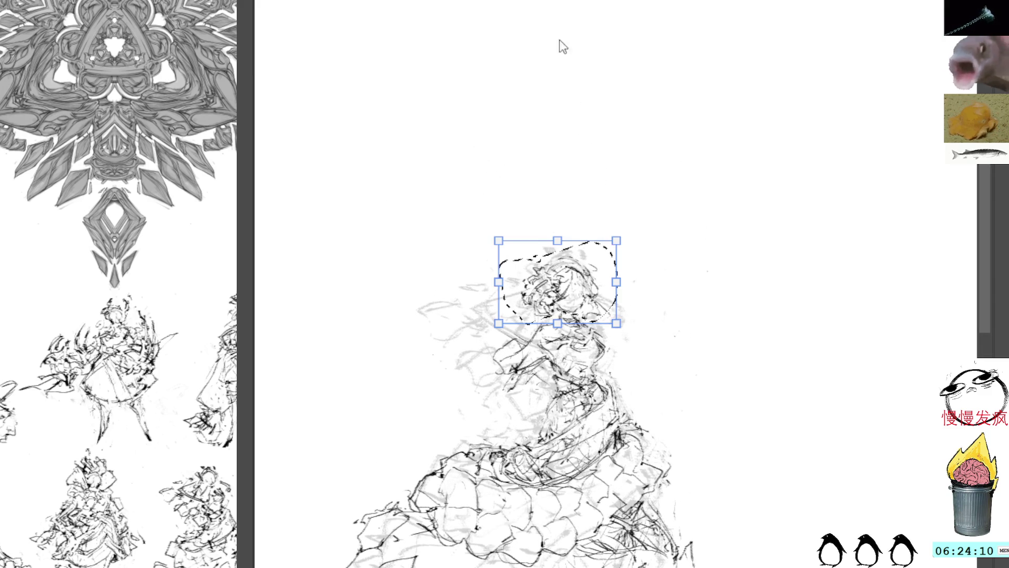
left_click_drag(555, 241, 557, 246)
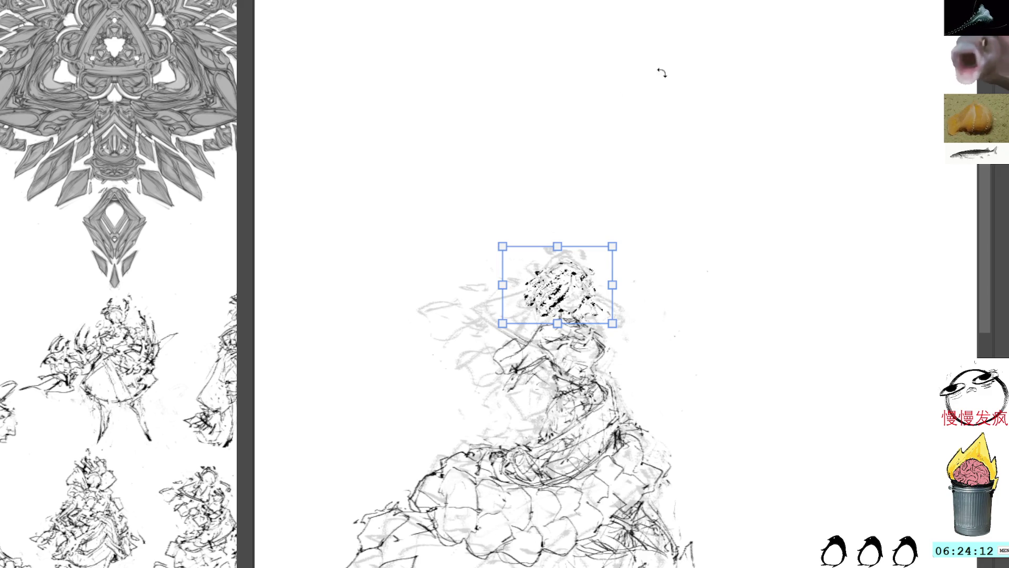
key("Up")
key("Up")
key("Up")
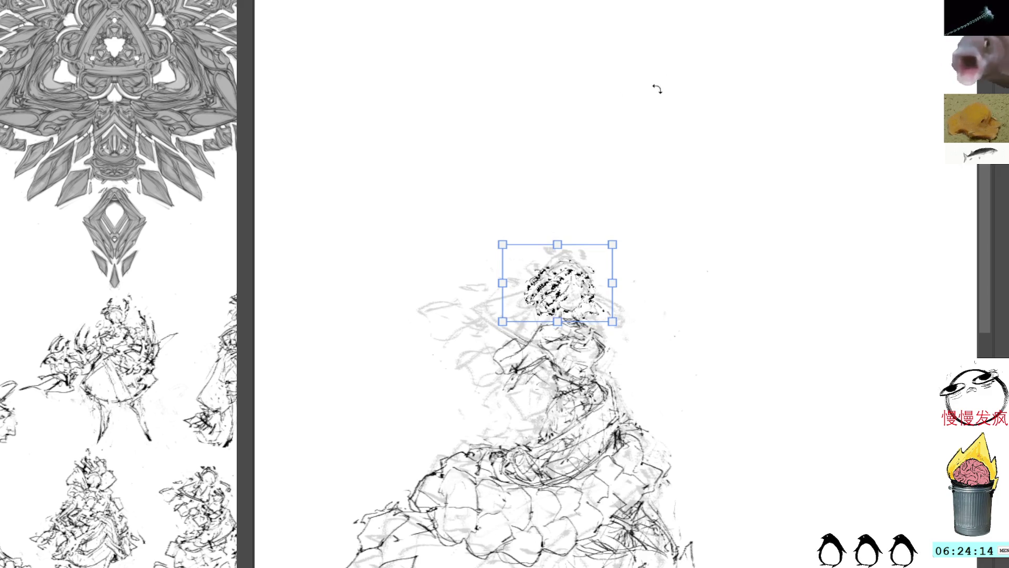
key("Return")
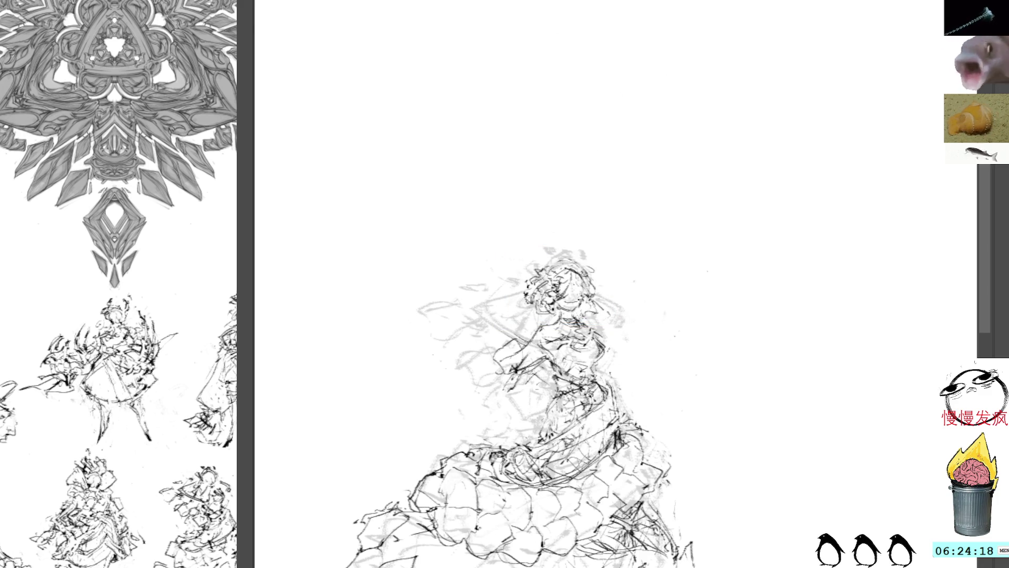
Step: Add dark ink strokes along the figure's arm, right side and body
left_click_drag(676, 384, 588, 293)
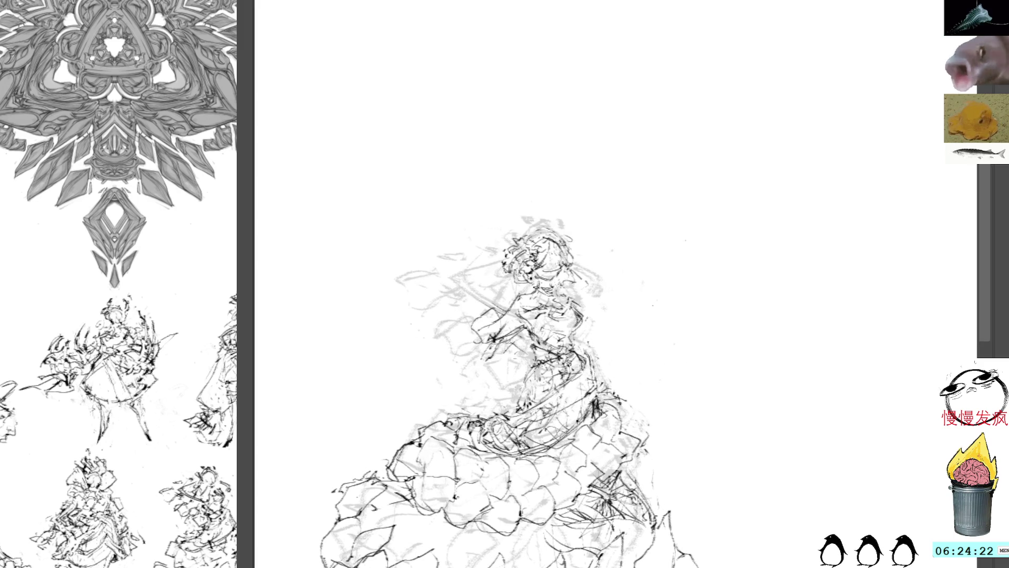
left_click_drag(512, 295, 536, 334)
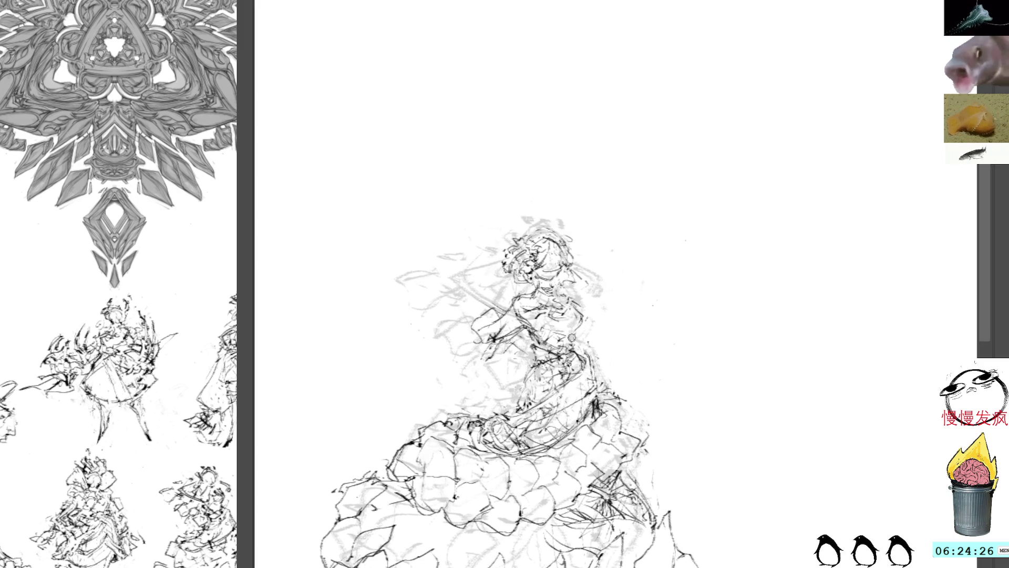
mouse_move(582, 346)
left_mouse_down()
mouse_move(599, 366)
mouse_move(599, 392)
left_mouse_up()
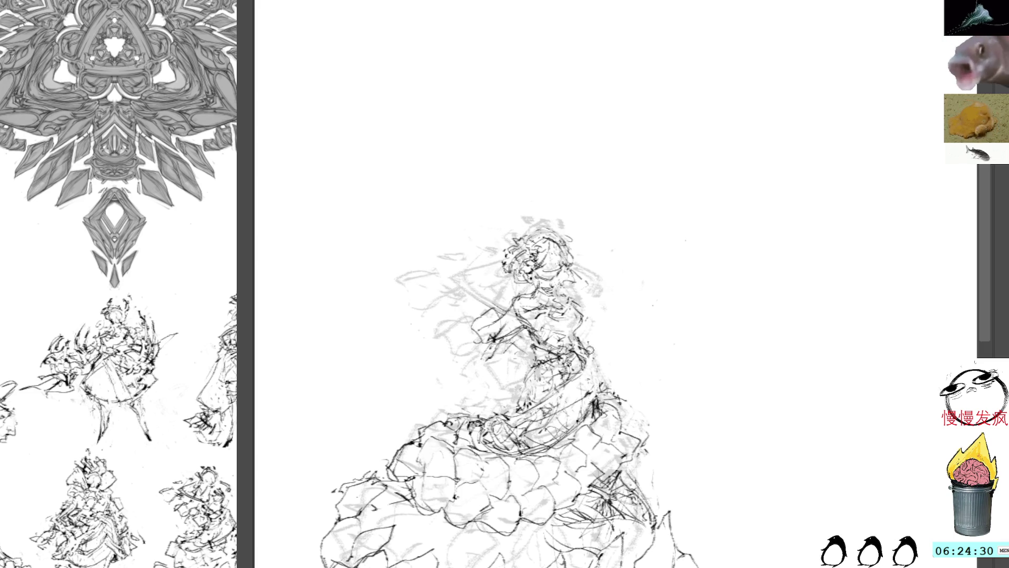
left_click_drag(557, 358, 508, 415)
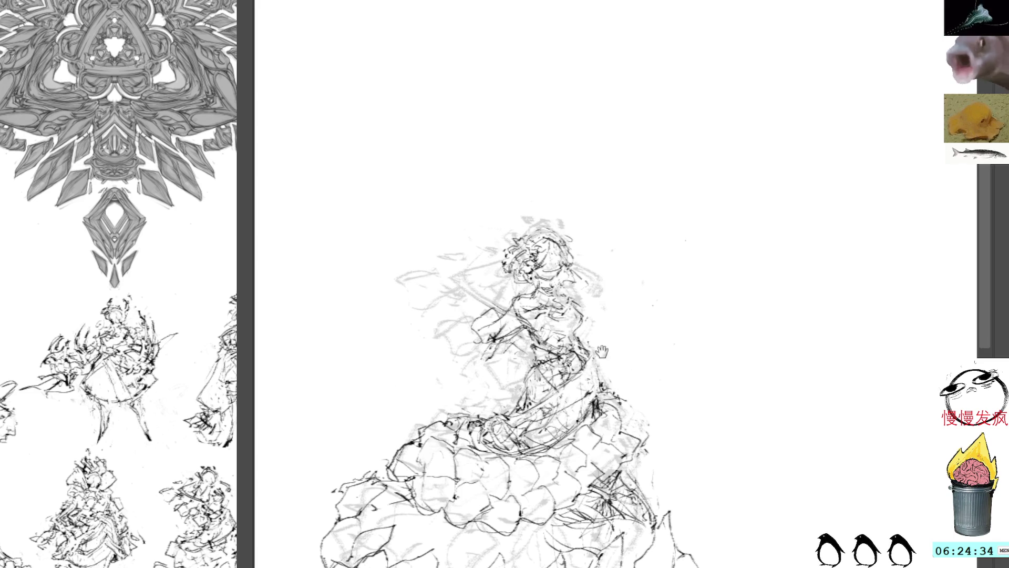
Step: Lasso the whole lower skirt from waist to hem
left_click_drag(605, 361, 576, 296)
left_click_drag(412, 335, 320, 563)
mouse_move(447, 565)
left_mouse_down()
mouse_move(423, 544)
mouse_move(446, 470)
mouse_move(486, 407)
mouse_move(456, 368)
left_mouse_up()
mouse_move(691, 561)
left_mouse_down()
mouse_move(637, 386)
mouse_move(610, 339)
mouse_move(491, 374)
mouse_move(385, 357)
left_mouse_up()
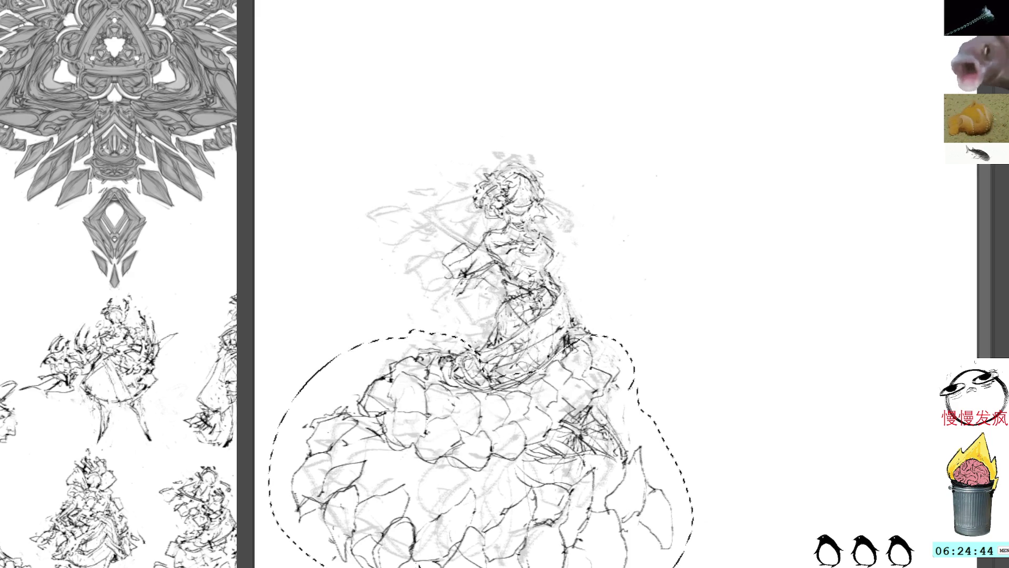
Step: Skew the skirt by raising its left side, then add small dark strokes on it
key("ctrl+t")
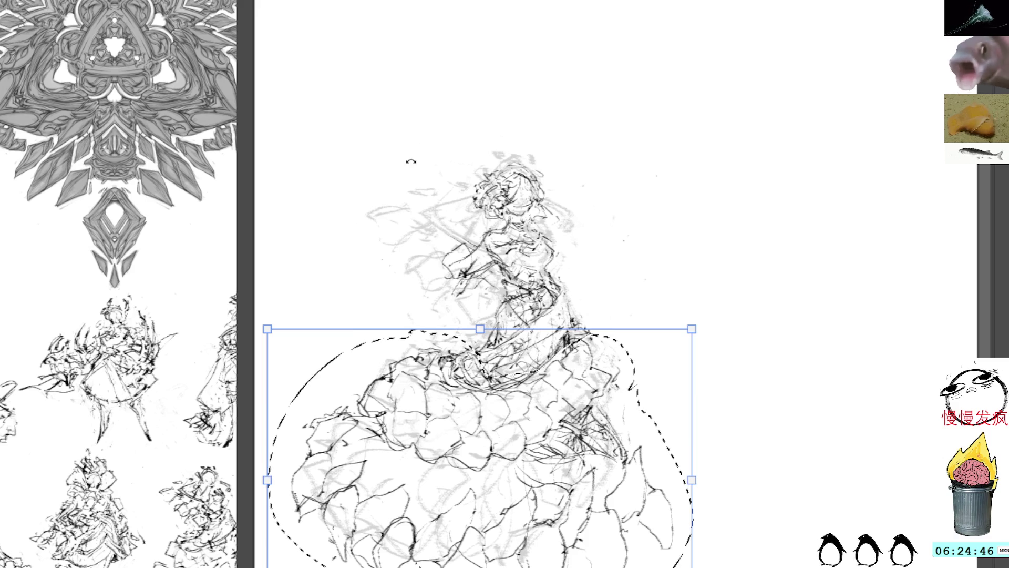
mouse_move(285, 482)
left_mouse_down()
mouse_move(317, 475)
mouse_move(306, 460)
left_mouse_up()
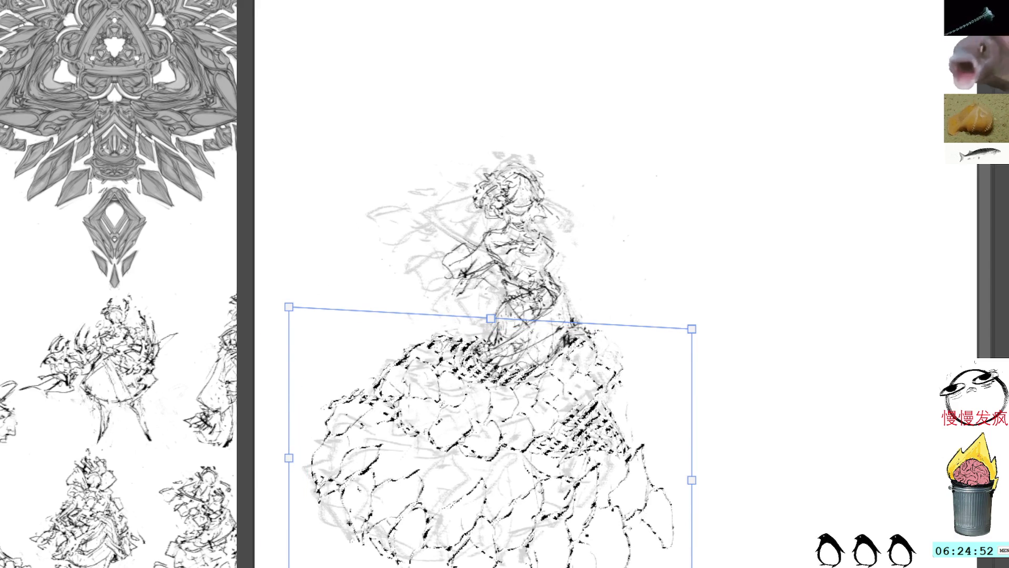
key("Return")
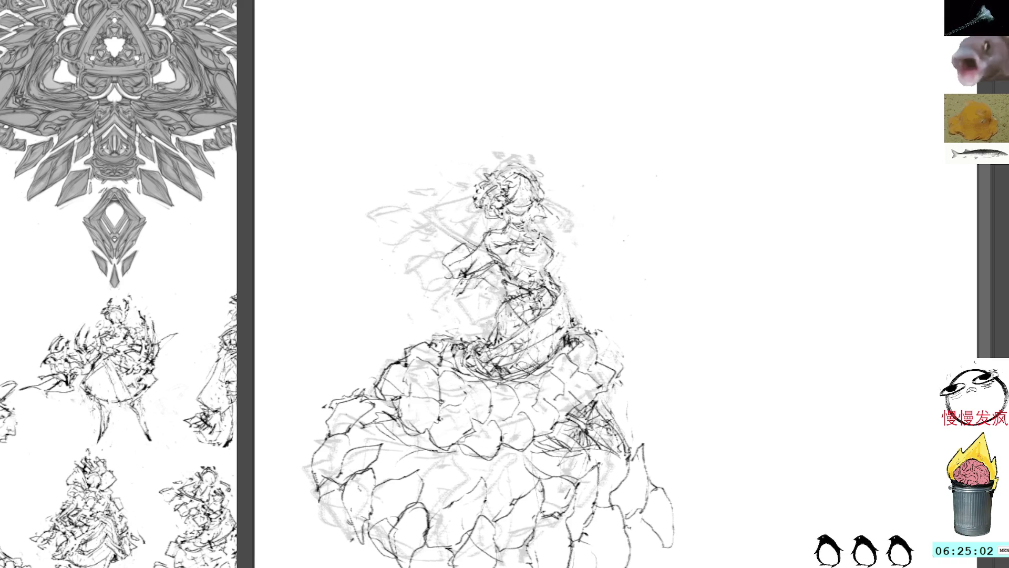
left_click_drag(508, 451, 452, 492)
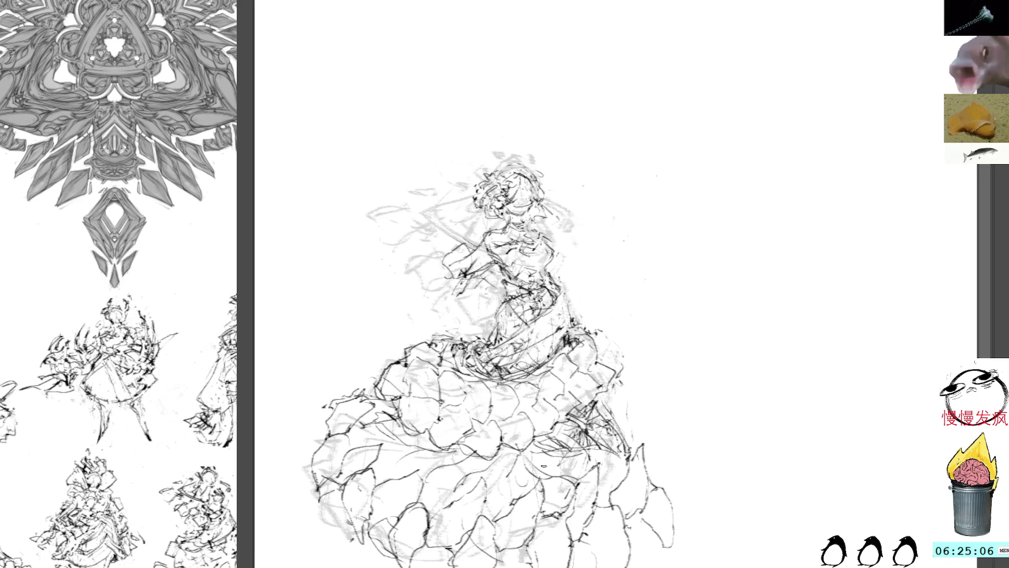
Step: Try moving the selected skirt to the top right, then undo it and deselect
mouse_move(423, 328)
left_mouse_down()
mouse_move(392, 404)
mouse_move(520, 459)
mouse_move(620, 355)
mouse_move(505, 368)
mouse_move(418, 324)
left_mouse_up()
key("ctrl+t")
mouse_move(479, 399)
left_mouse_down()
mouse_move(742, 102)
mouse_move(726, 129)
left_mouse_up()
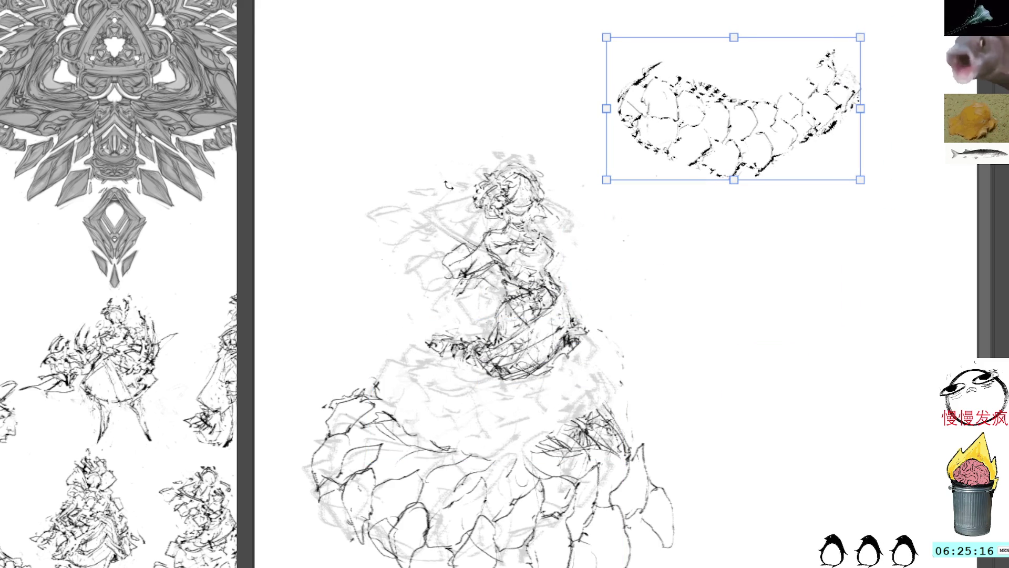
key("Return")
key("ctrl+z")
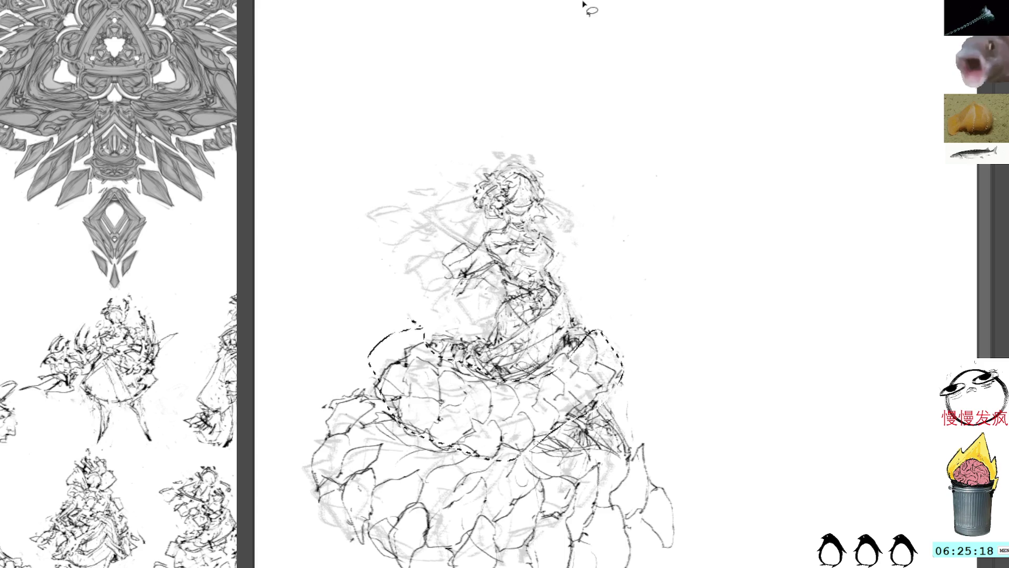
key("ctrl+shift+a")
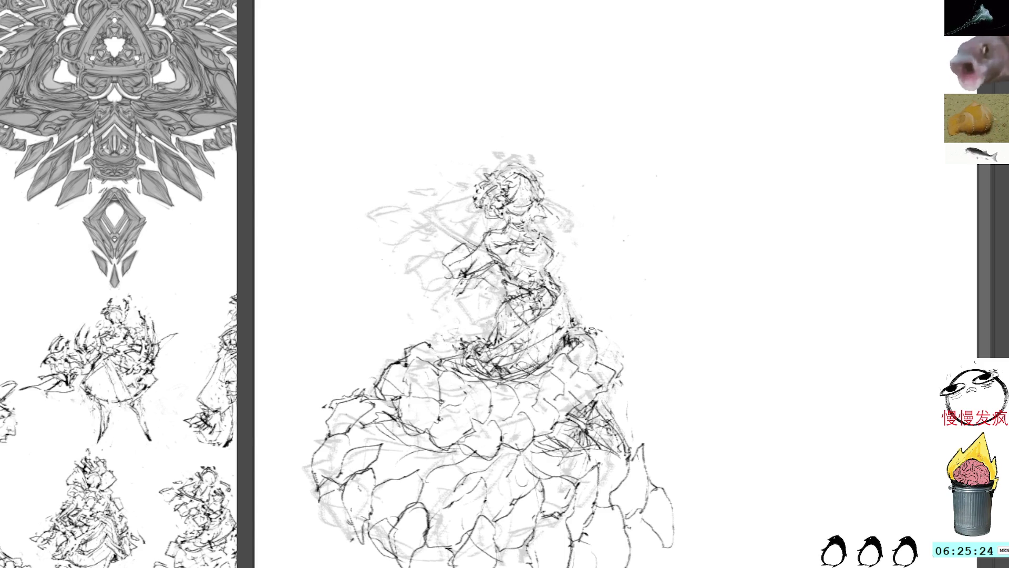
Step: Sketch faint pencil lines across the waist and skirt, add a dark edge mark, and lasso the right edge
left_click_drag(573, 386, 541, 431)
left_click_drag(568, 365, 547, 410)
mouse_move(544, 409)
left_mouse_down()
mouse_move(476, 409)
mouse_move(439, 438)
mouse_move(507, 402)
left_mouse_up()
left_click_drag(413, 435, 463, 428)
mouse_move(473, 386)
left_mouse_down()
mouse_move(392, 401)
mouse_move(459, 396)
left_mouse_up()
left_click_drag(408, 368, 470, 385)
left_click_drag(427, 352, 486, 385)
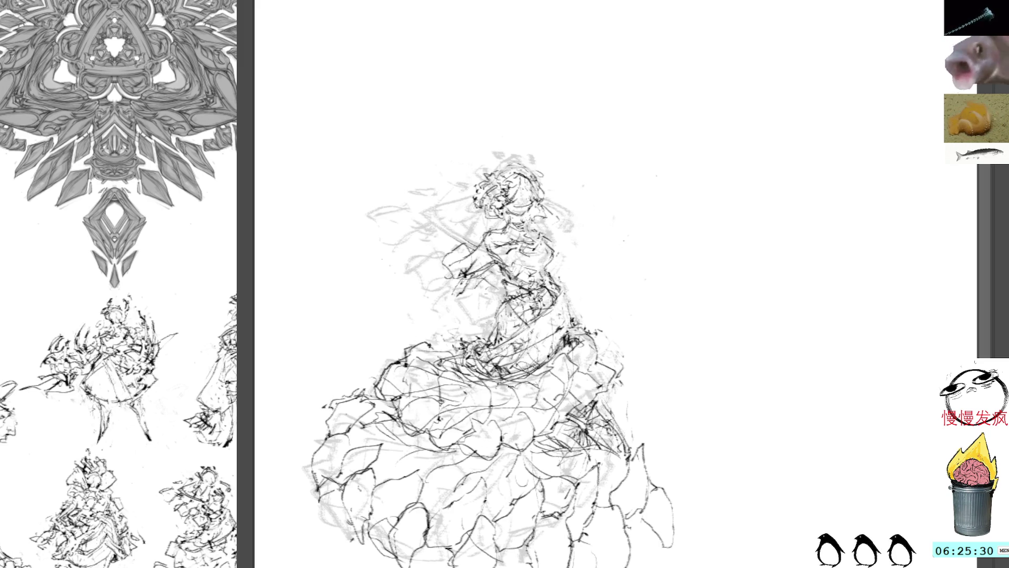
mouse_move(580, 407)
left_mouse_down()
mouse_move(578, 338)
mouse_move(594, 380)
left_mouse_up()
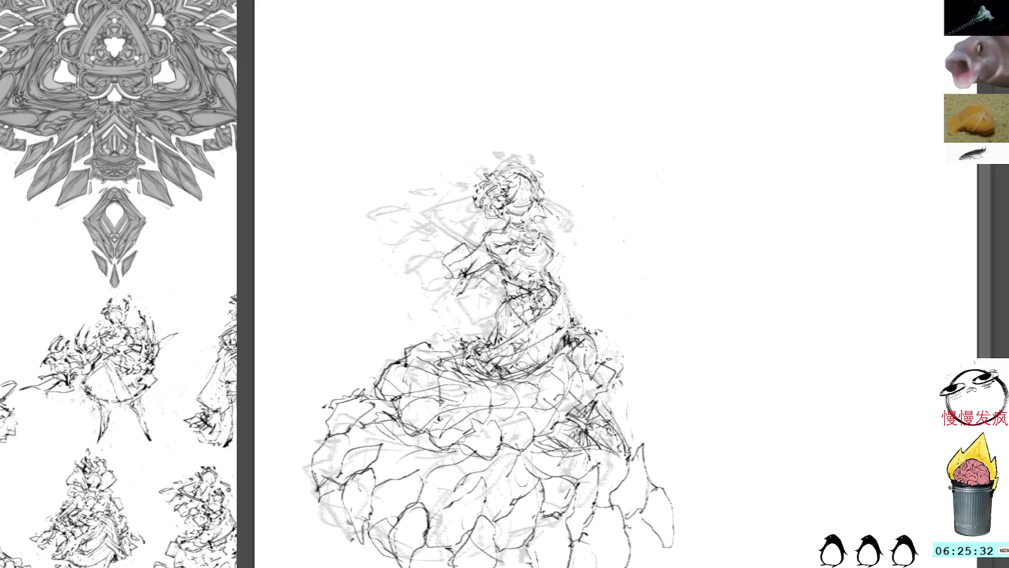
left_click_drag(604, 388, 603, 406)
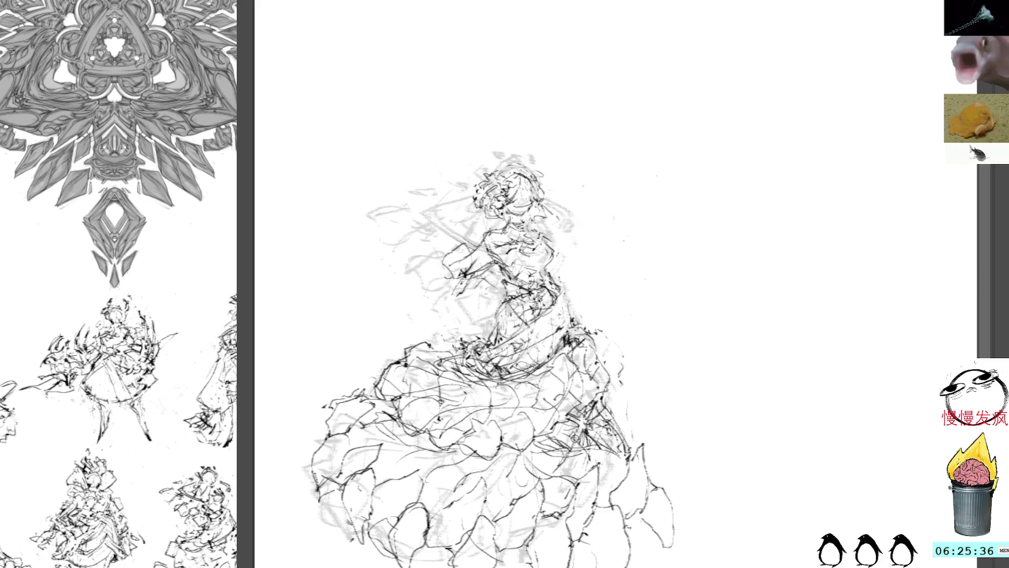
mouse_move(609, 406)
left_mouse_down()
mouse_move(615, 447)
mouse_move(631, 436)
mouse_move(534, 513)
mouse_move(688, 420)
left_mouse_up()
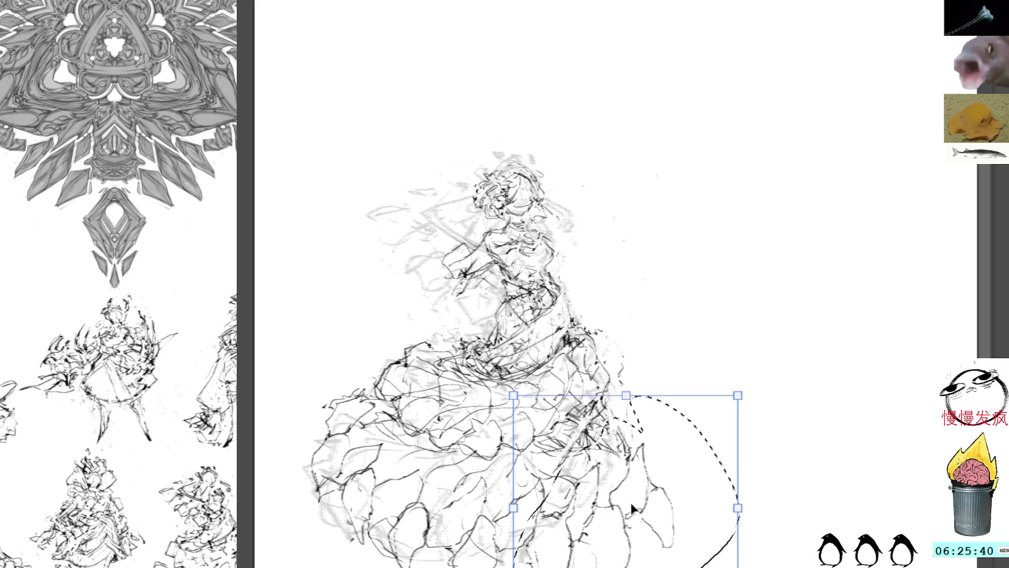
Step: Cancel the trial move, then select and delete the old left-sleeve strokes
left_click_drag(635, 504, 731, 119)
key("Escape")
key("ctrl+d")
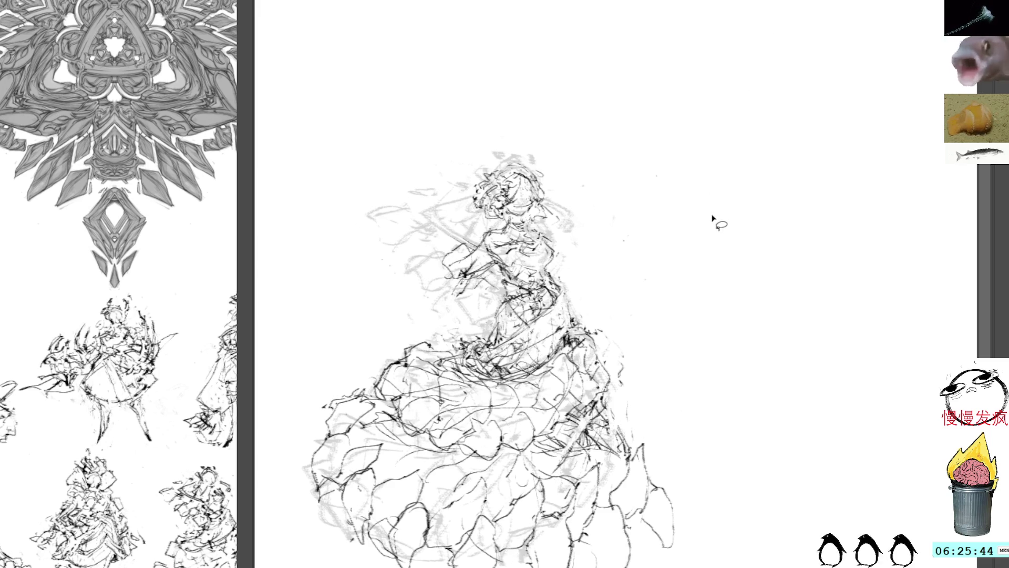
left_click_drag(669, 164, 676, 261)
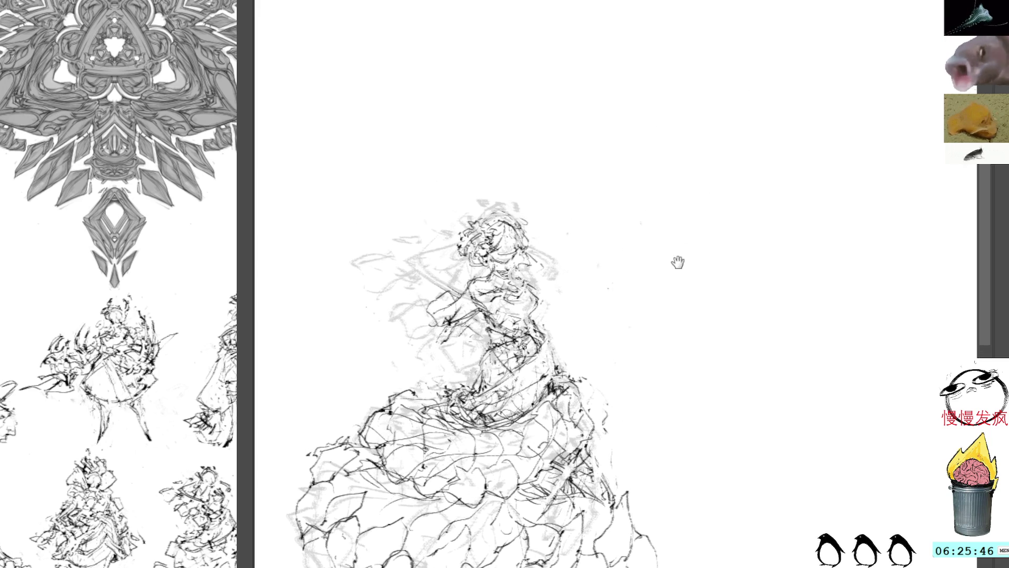
mouse_move(479, 334)
left_mouse_down()
mouse_move(458, 288)
mouse_move(426, 304)
left_mouse_up()
key("Delete")
key("ctrl+d")
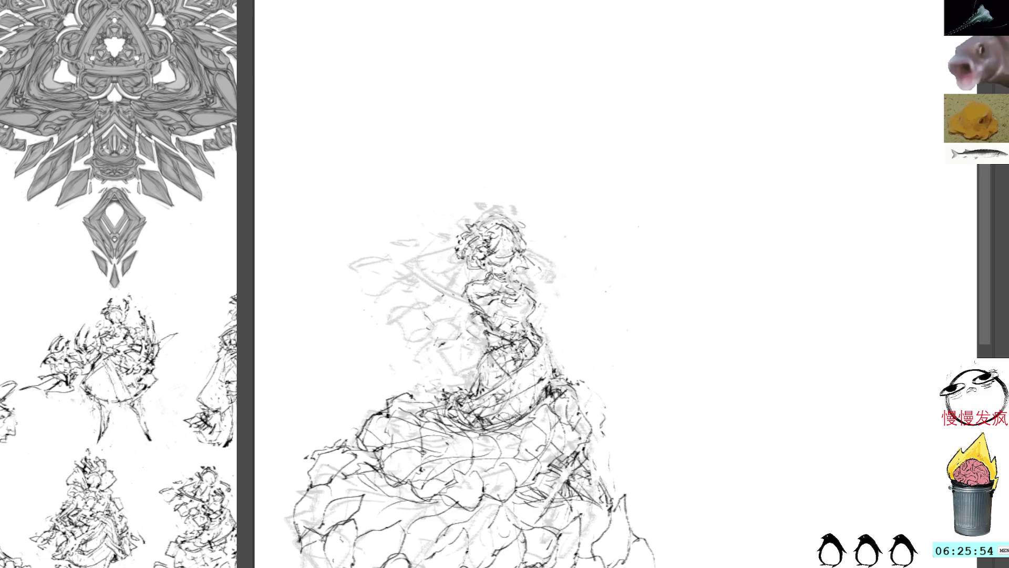
Step: Redraw the shoulder, waist and hip with new dark strokes
left_click_drag(494, 274, 475, 286)
left_click_drag(480, 283, 463, 292)
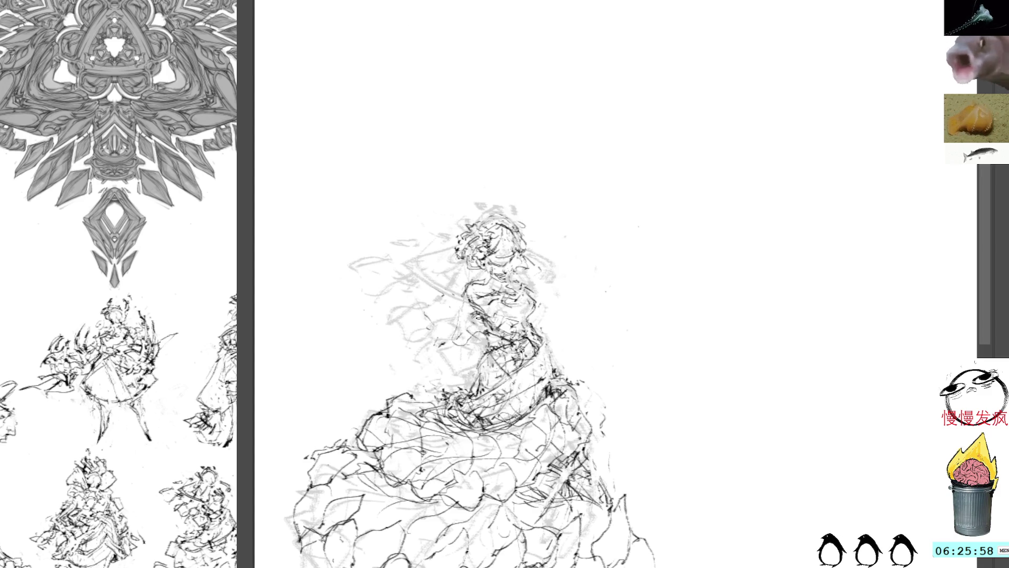
left_click_drag(483, 318, 499, 341)
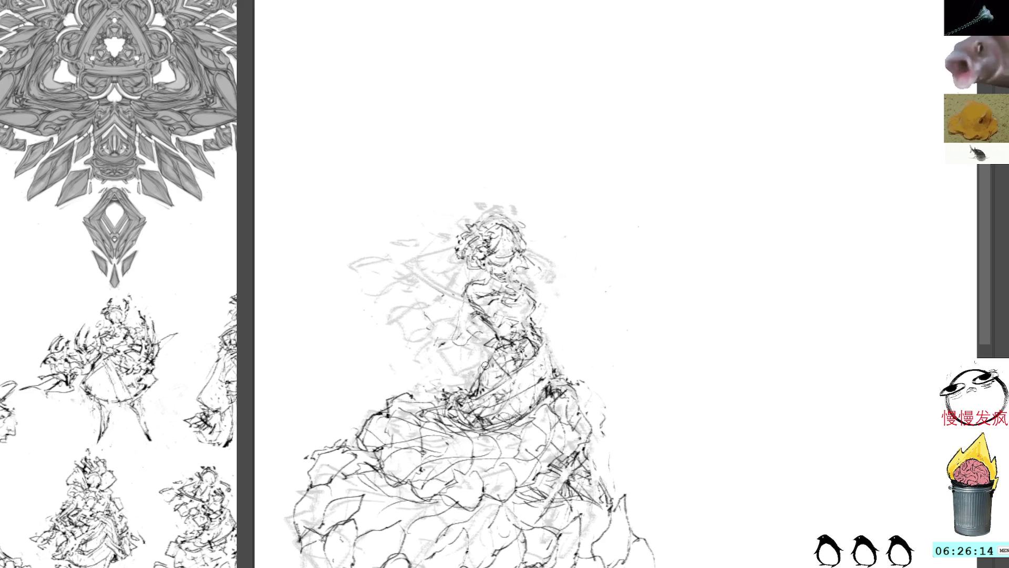
mouse_move(472, 320)
left_mouse_down()
mouse_move(431, 345)
mouse_move(439, 352)
mouse_move(484, 326)
mouse_move(462, 365)
mouse_move(473, 360)
left_mouse_up()
left_click_drag(484, 329, 552, 315)
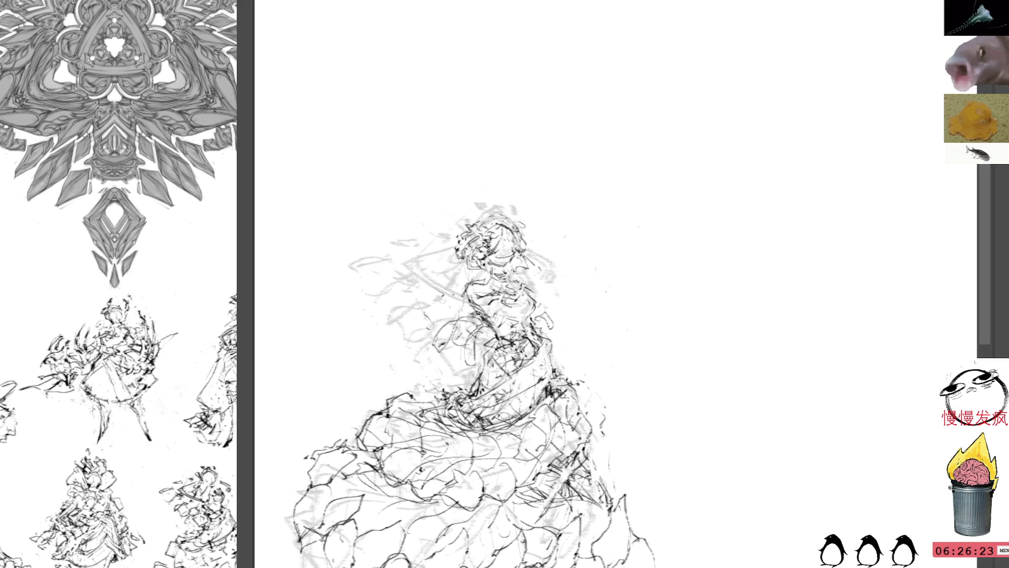
scroll(447, 336, "down", 5)
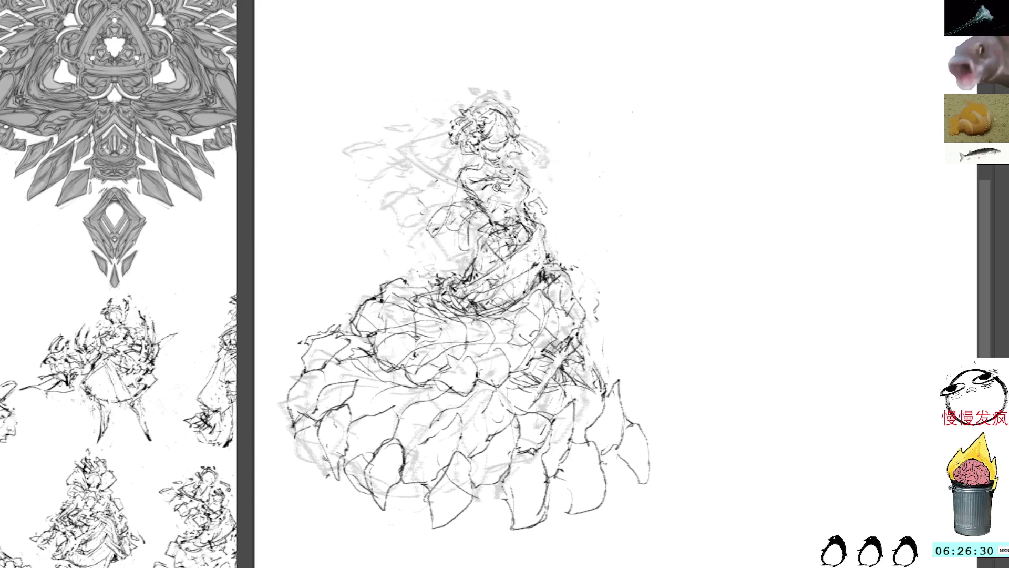
Step: Draw a curve on the dress's right side, then select the lower dress and tilt its right edge inward
mouse_move(629, 377)
left_mouse_down()
mouse_move(597, 279)
mouse_move(569, 265)
left_mouse_up()
mouse_move(448, 310)
left_mouse_down()
mouse_move(304, 342)
mouse_move(666, 558)
mouse_move(637, 382)
mouse_move(604, 357)
mouse_move(581, 363)
mouse_move(599, 375)
mouse_move(602, 360)
left_mouse_up()
key("ctrl+t")
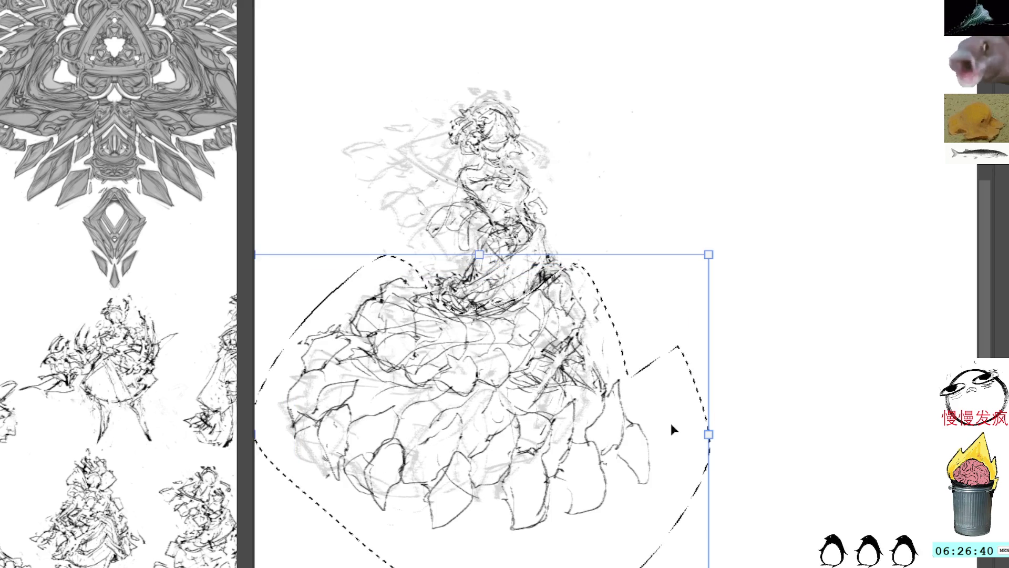
left_click_drag(699, 435, 677, 399)
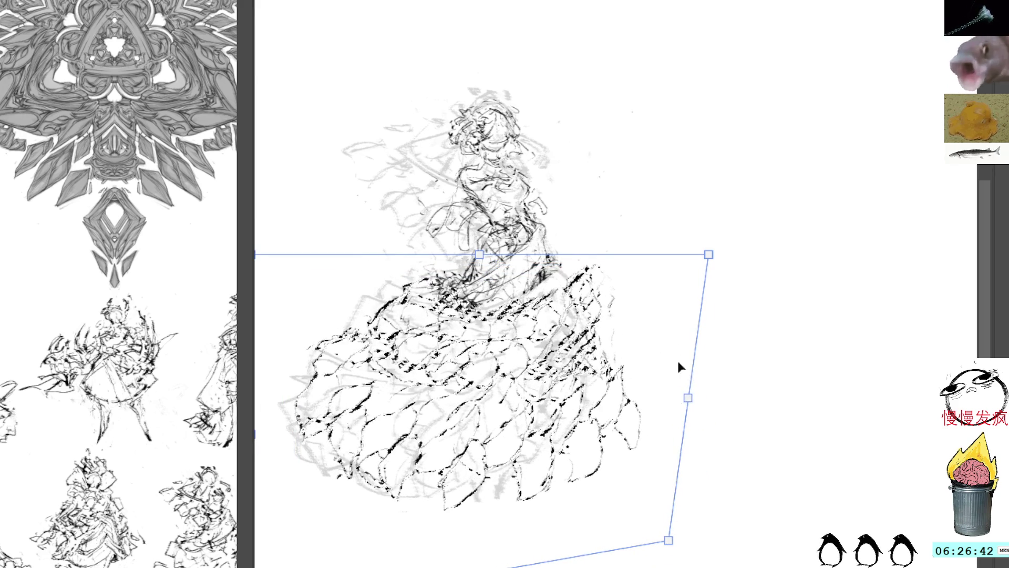
left_click_drag(709, 254, 674, 255)
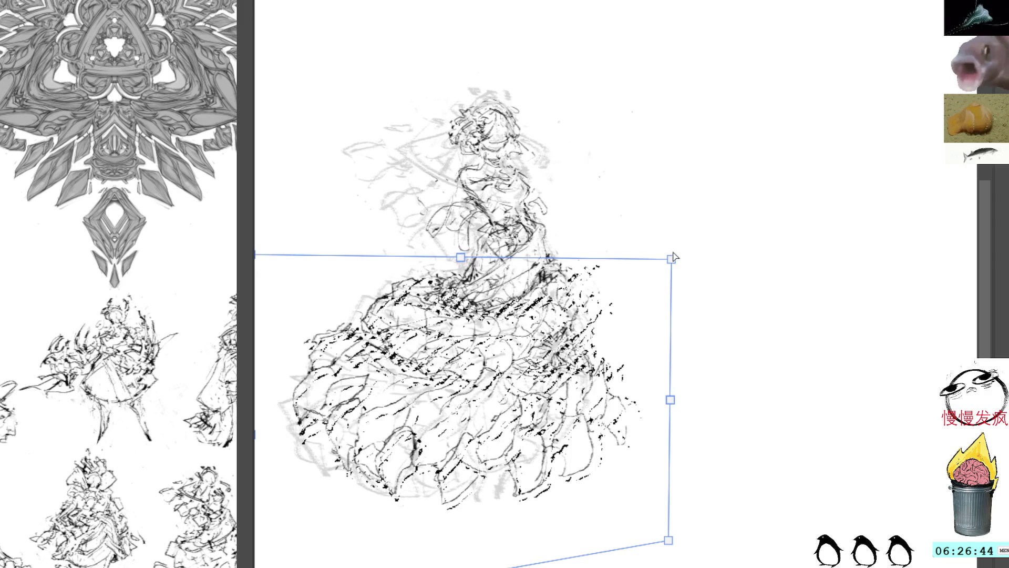
left_click_drag(570, 343, 691, 373)
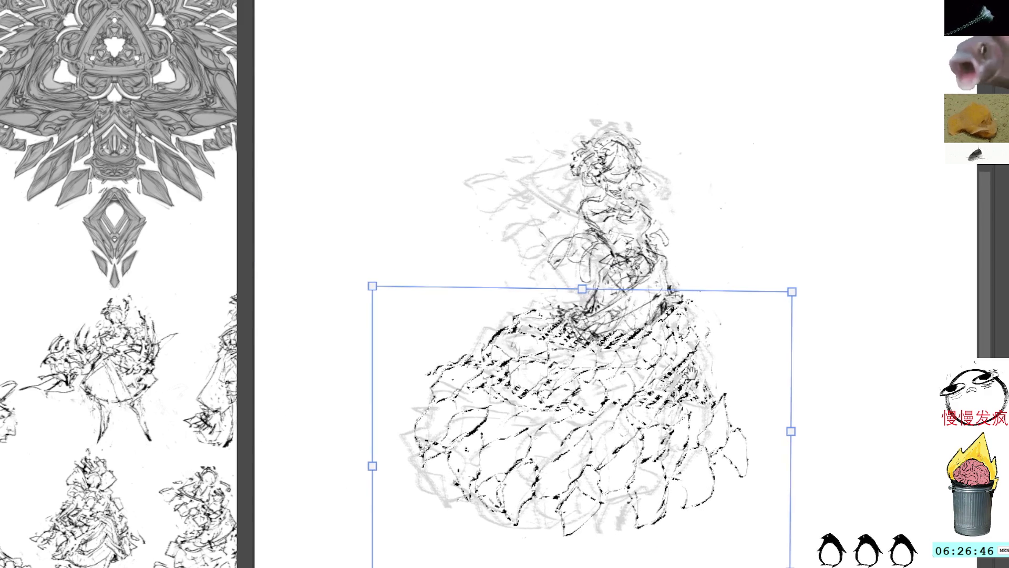
key("Return")
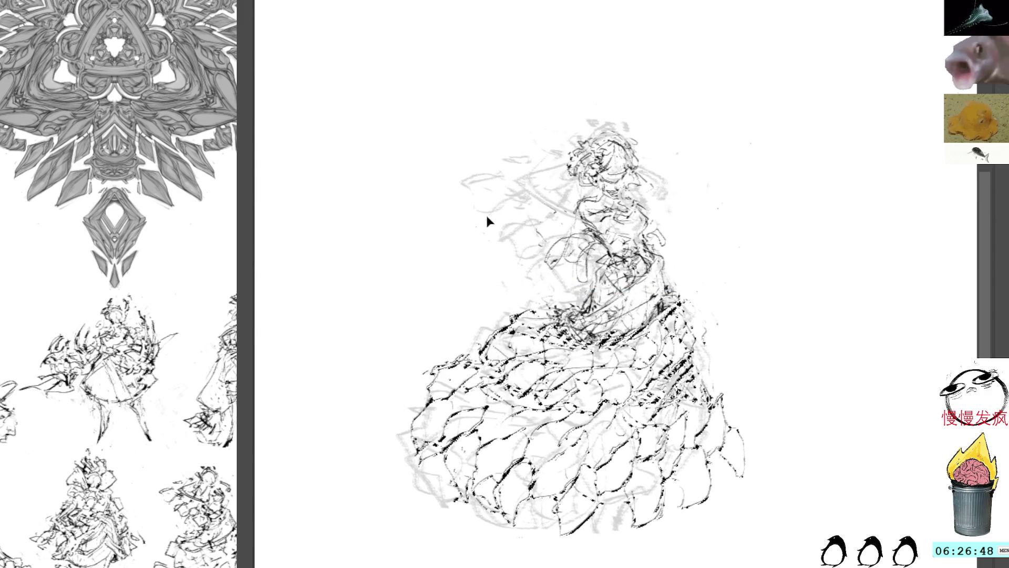
Step: Reshape the skirt again, pulling the top-left corner in and widening the bottom-right corner
key("ctrl+t")
mouse_move(410, 297)
left_mouse_down()
mouse_move(462, 296)
mouse_move(444, 302)
mouse_move(457, 319)
left_mouse_up()
mouse_move(745, 299)
left_mouse_down()
mouse_move(745, 288)
mouse_move(733, 292)
left_mouse_up()
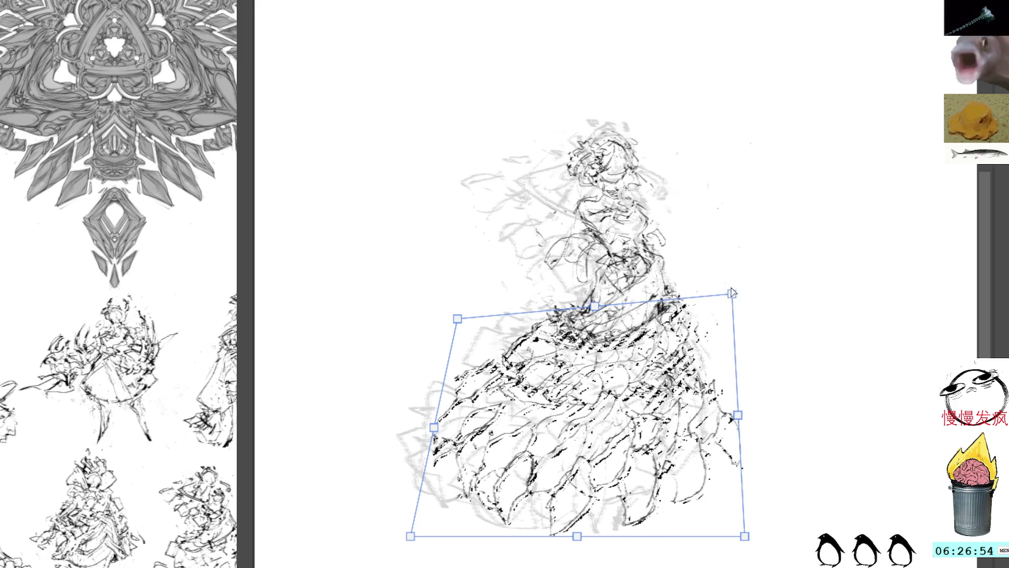
mouse_move(745, 543)
left_mouse_down()
mouse_move(774, 547)
mouse_move(760, 554)
left_mouse_up()
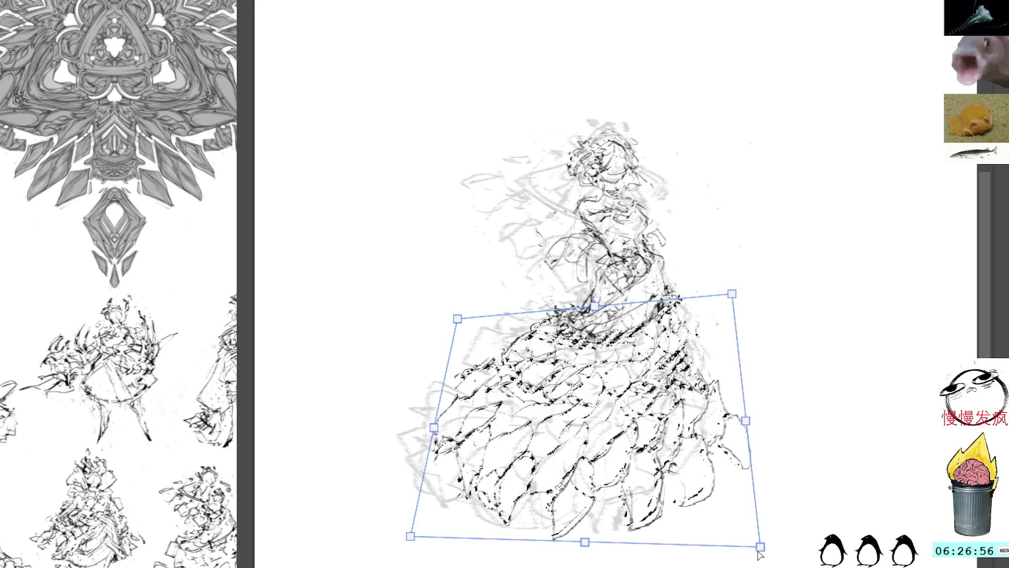
left_click_drag(458, 319, 478, 335)
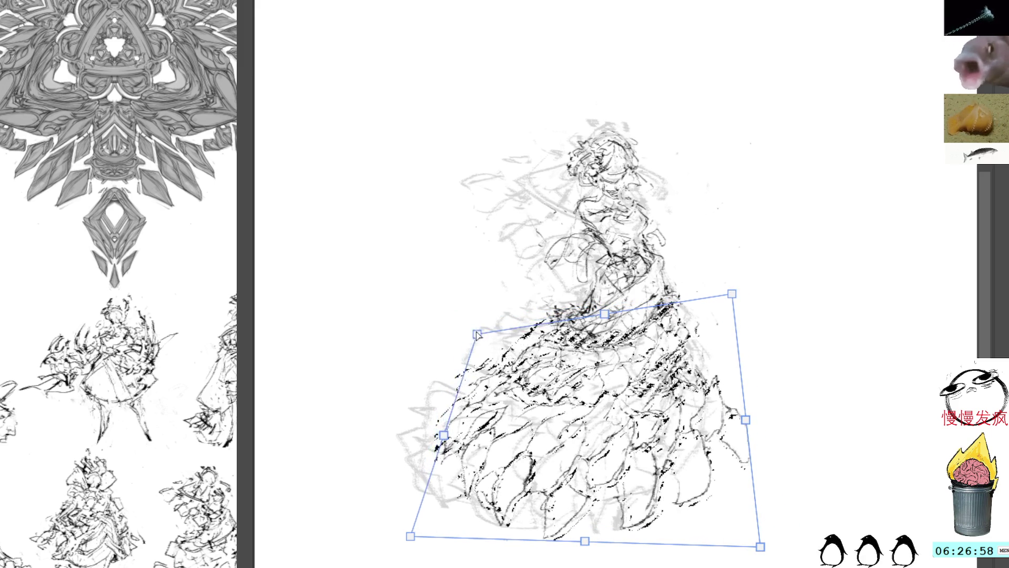
mouse_move(739, 285)
left_mouse_down()
mouse_move(734, 291)
mouse_move(736, 283)
left_mouse_up()
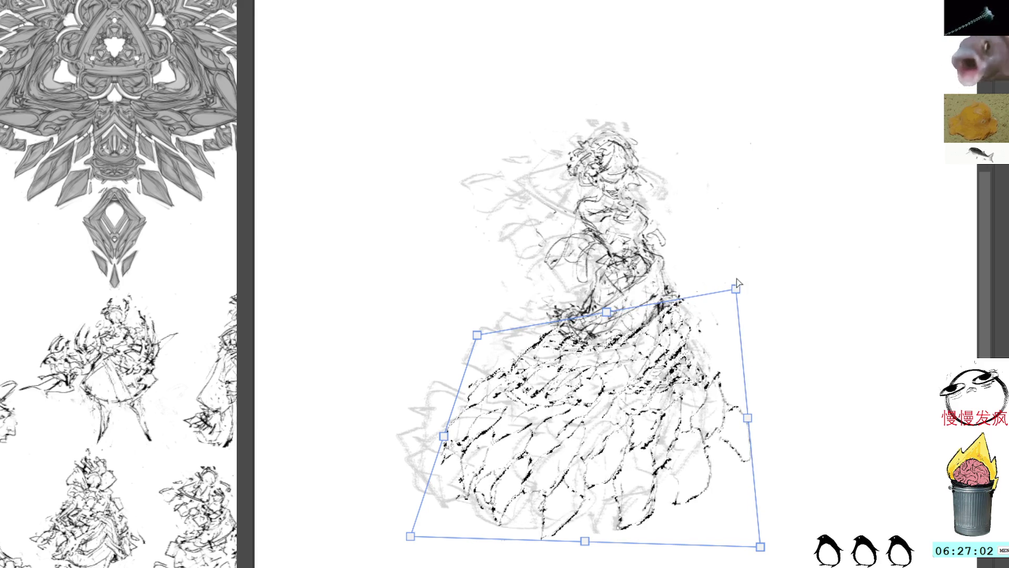
key("Return")
key("l")
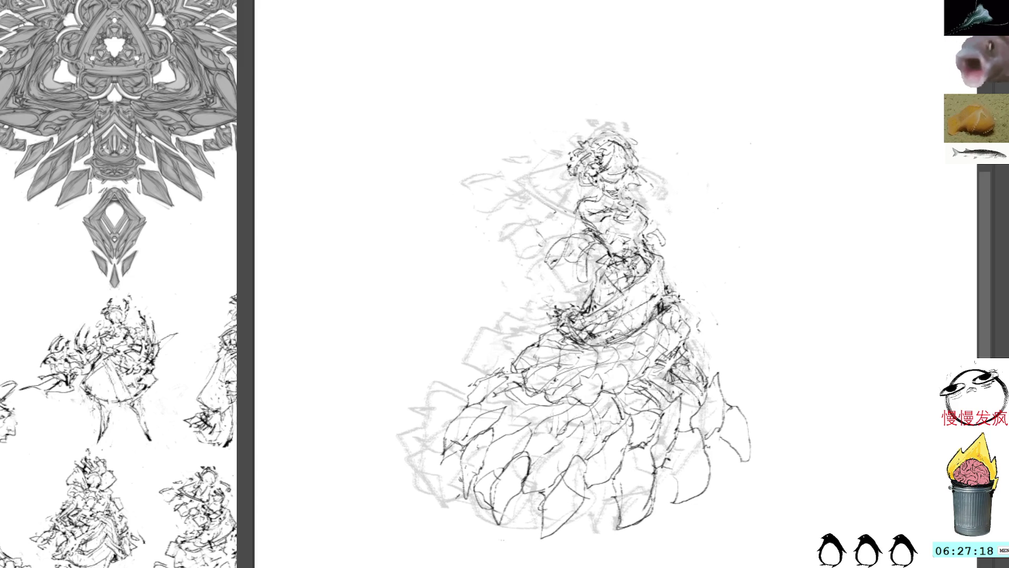
mouse_move(750, 261)
left_mouse_down()
mouse_move(709, 351)
mouse_move(693, 340)
left_mouse_up()
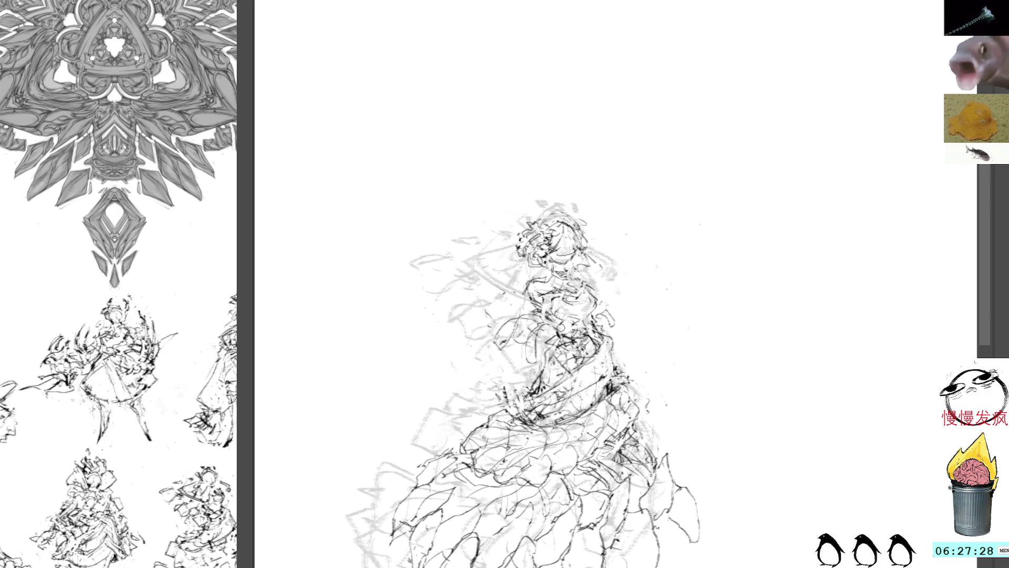
Step: Erase stray strokes on the torso and redraw its lines in dark pencil
left_click_drag(595, 300, 593, 296)
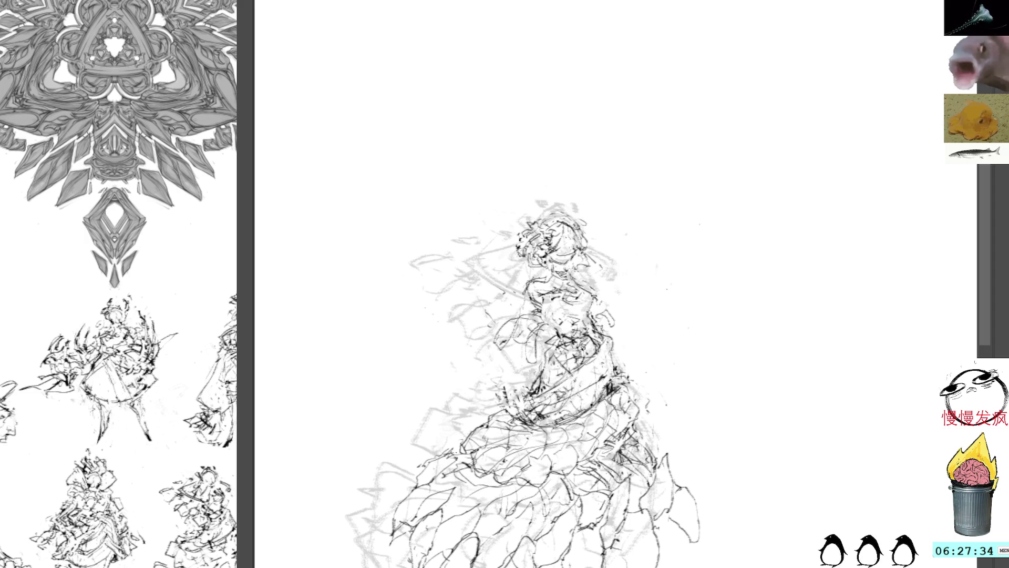
mouse_move(558, 290)
left_mouse_down()
mouse_move(555, 332)
mouse_move(534, 308)
mouse_move(548, 304)
left_mouse_up()
left_click_drag(585, 273, 543, 310)
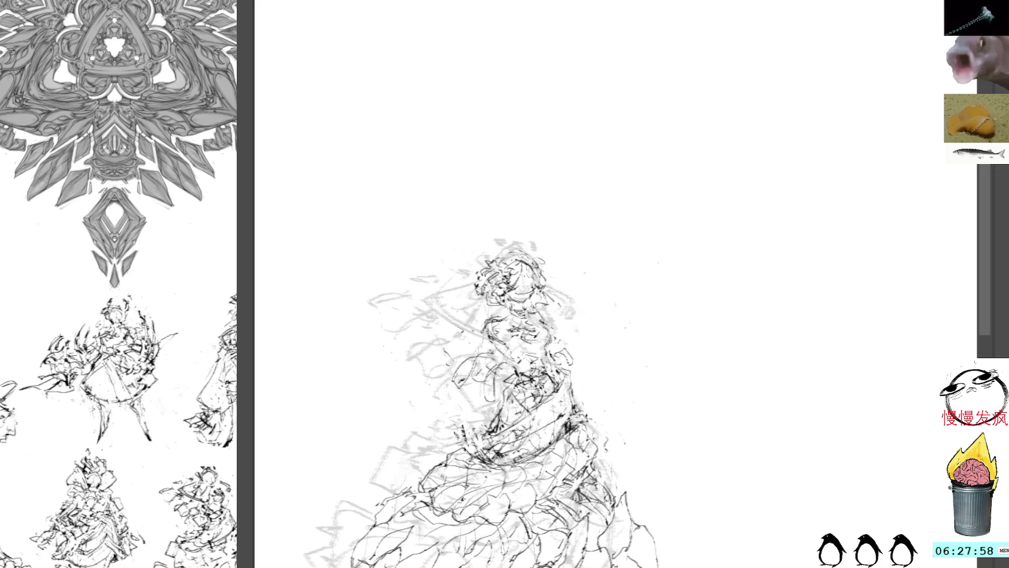
Step: Add dark marks at the waist and along the dress's right edge, then hide the grey rough sketch
left_click_drag(525, 363, 534, 378)
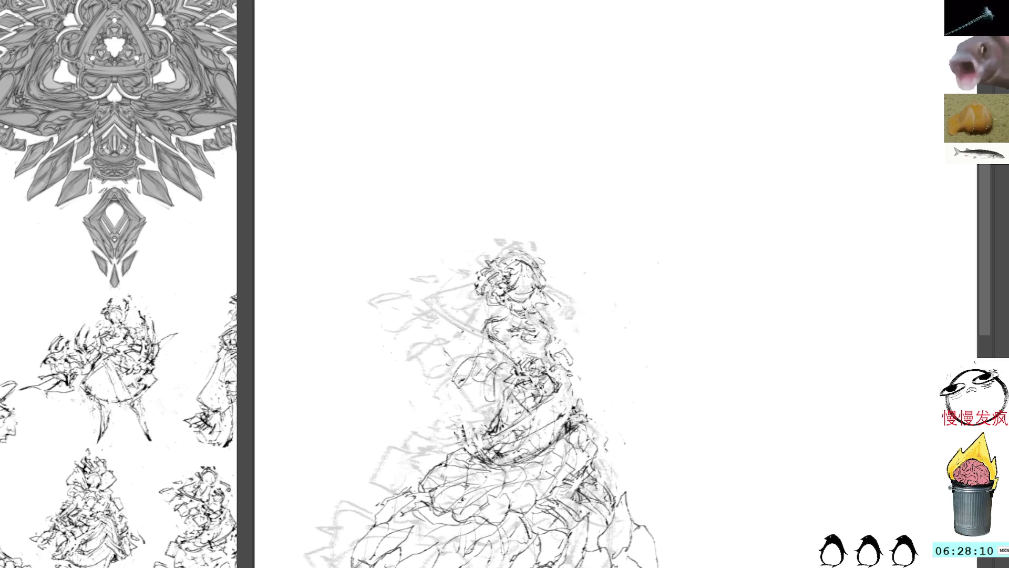
left_click_drag(570, 378, 577, 388)
left_click_drag(600, 402, 570, 363)
mouse_move(565, 396)
left_mouse_down()
mouse_move(573, 428)
mouse_move(629, 507)
left_mouse_up()
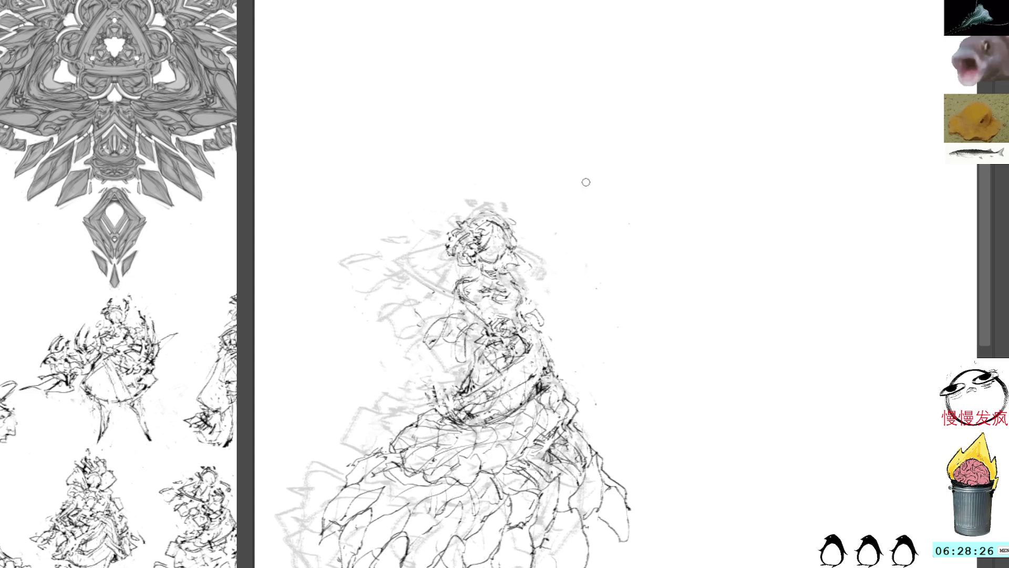
key("Delete")
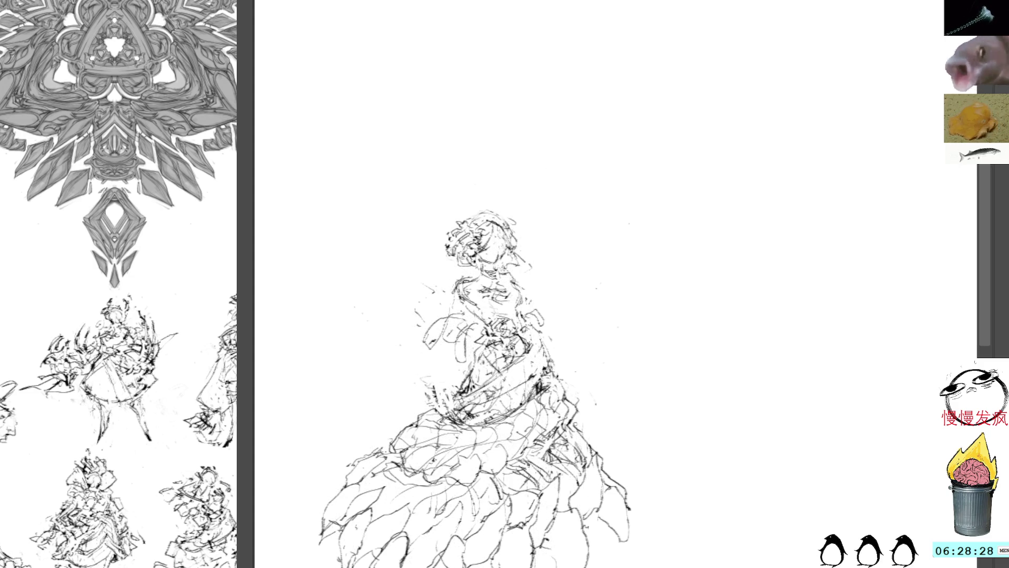
Step: Restore the grey rough sketch and scribble hair texture, undoing stray curves and diagonal lines
key("ctrl+z")
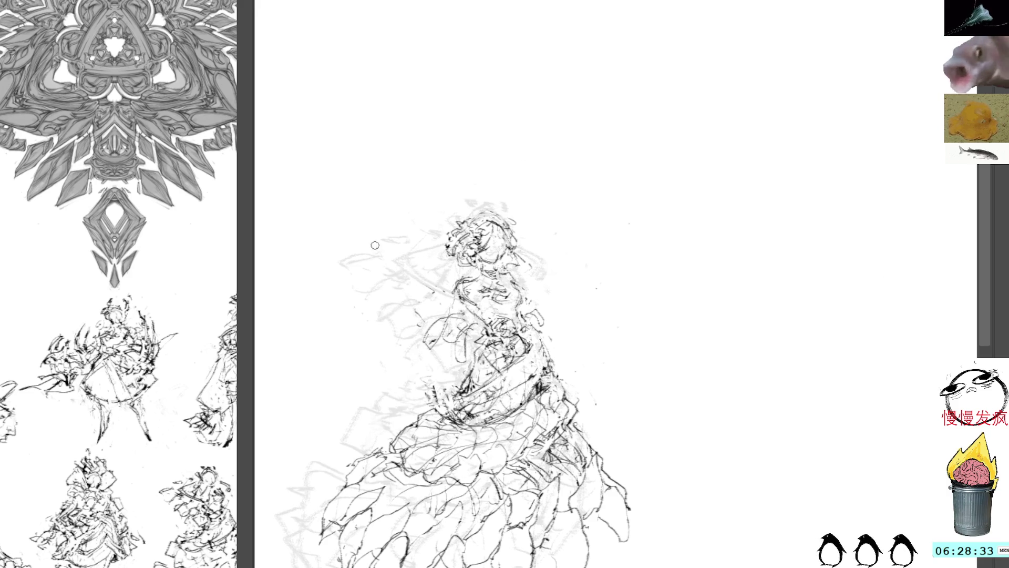
left_click_drag(438, 257, 475, 288)
key("ctrl+z")
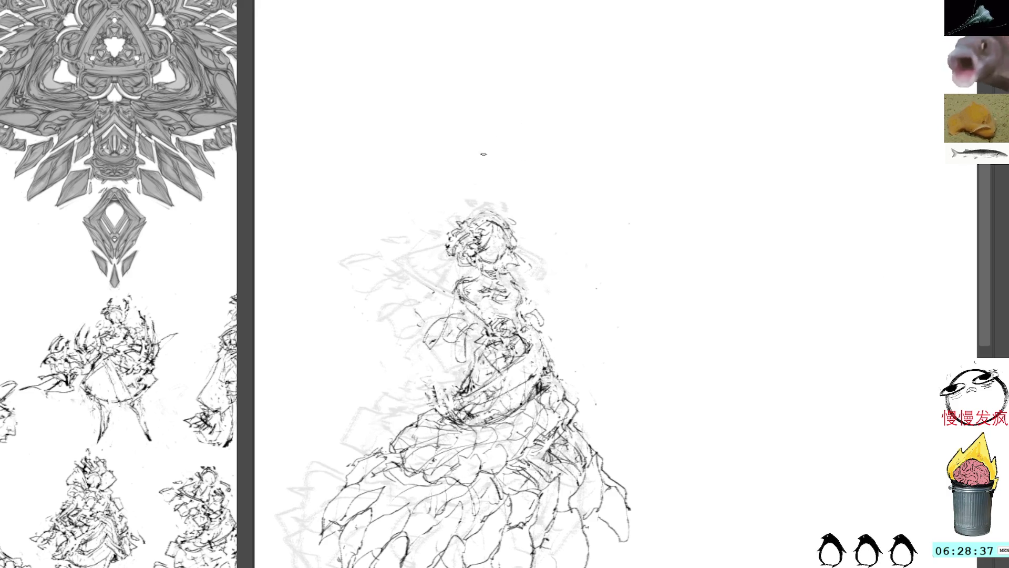
left_click_drag(448, 242, 446, 255)
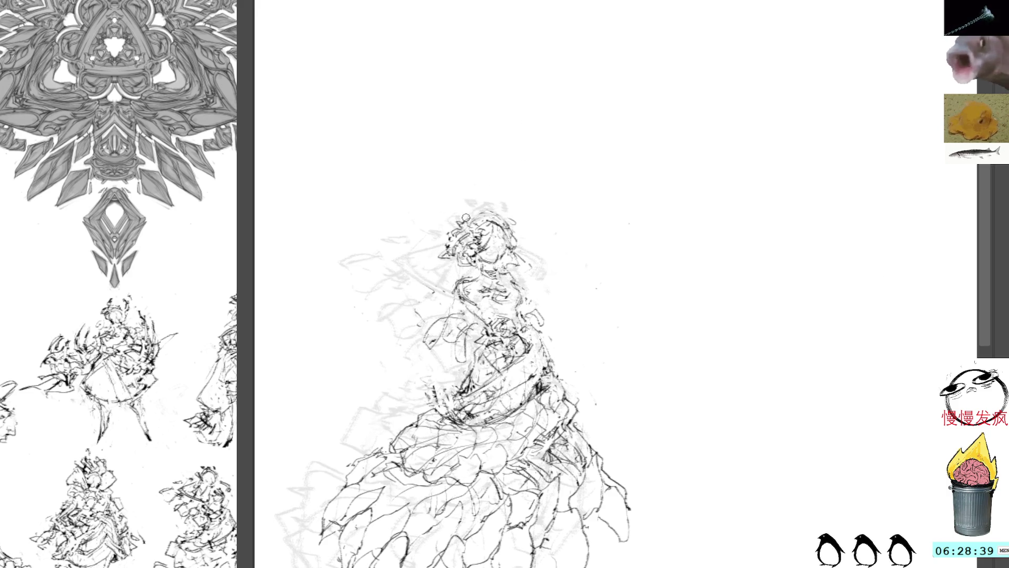
mouse_move(468, 214)
left_mouse_down()
mouse_move(477, 203)
mouse_move(463, 200)
mouse_move(432, 233)
mouse_move(488, 214)
left_mouse_up()
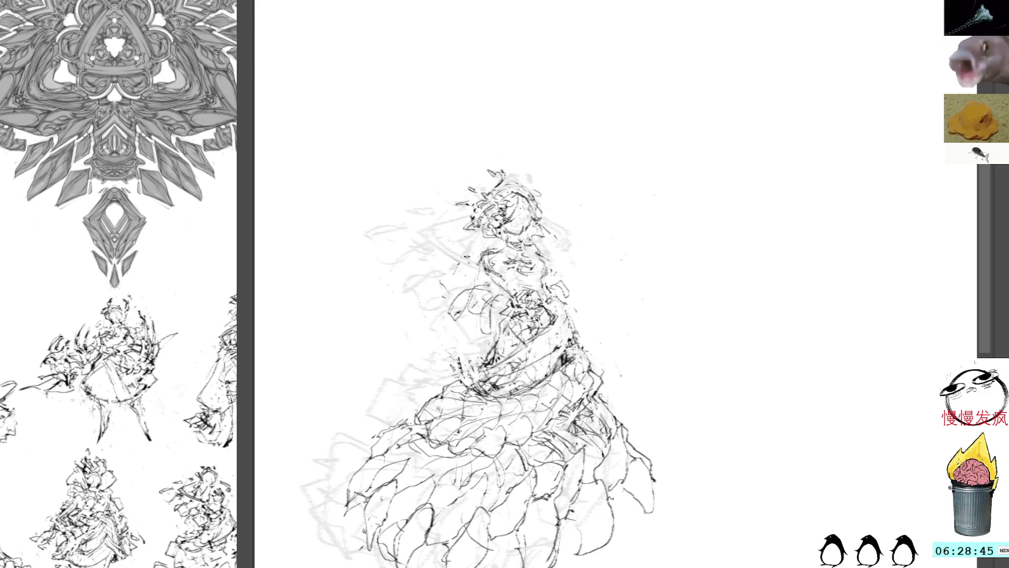
left_click_drag(476, 266, 447, 320)
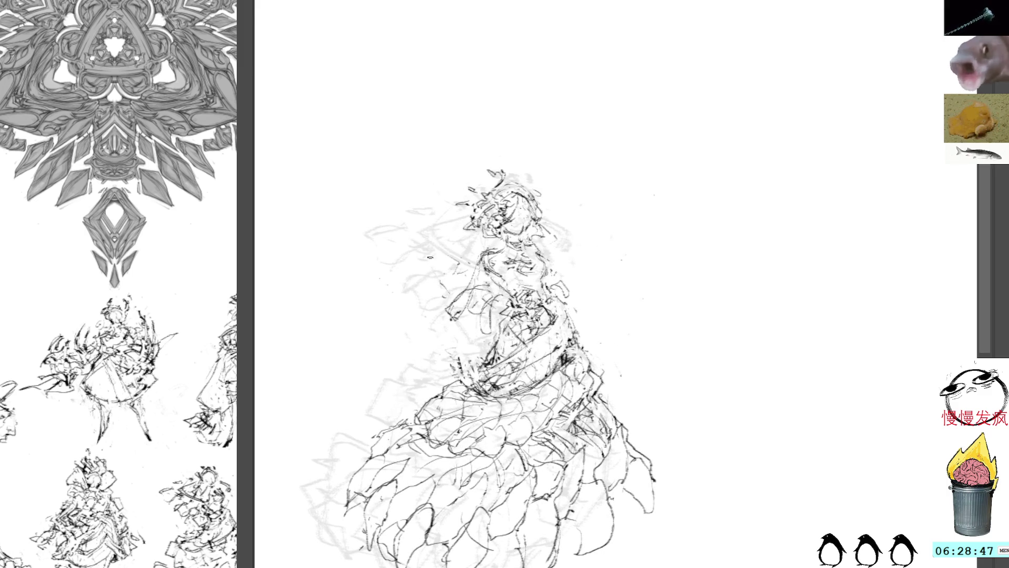
left_click_drag(407, 221, 472, 358)
mouse_move(402, 192)
left_mouse_down()
mouse_move(386, 170)
mouse_move(389, 187)
left_mouse_up()
key("ctrl+z")
key("ctrl+z")
key("ctrl+z")
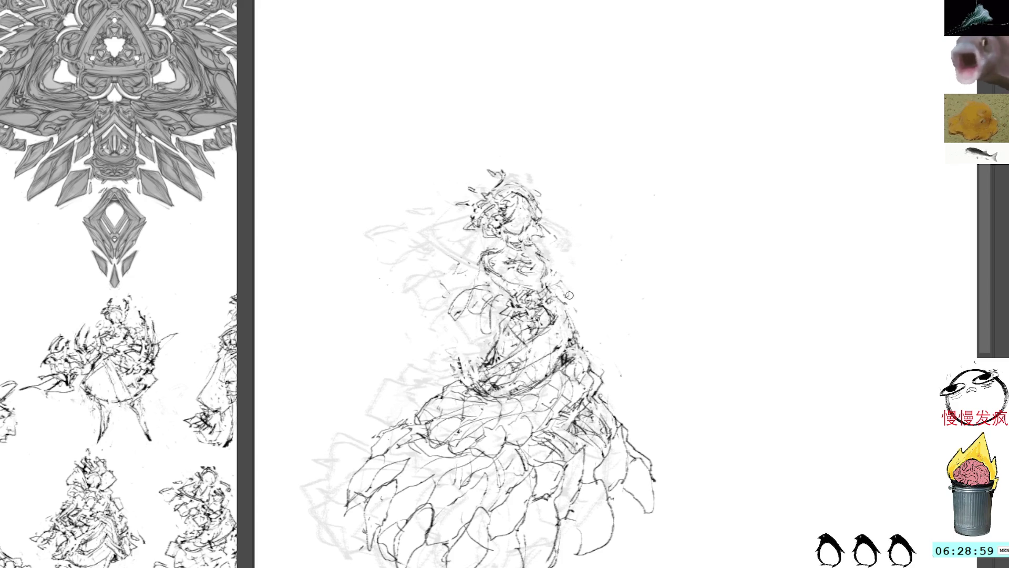
Step: Darken the torso, waist and arm lines and draw the eyes and nose
mouse_move(552, 290)
left_mouse_down()
mouse_move(576, 319)
mouse_move(580, 342)
mouse_move(530, 378)
mouse_move(538, 384)
mouse_move(553, 360)
mouse_move(511, 344)
mouse_move(526, 326)
left_mouse_up()
mouse_move(484, 357)
left_mouse_down()
mouse_move(446, 370)
mouse_move(479, 351)
left_mouse_up()
left_click_drag(538, 312, 552, 327)
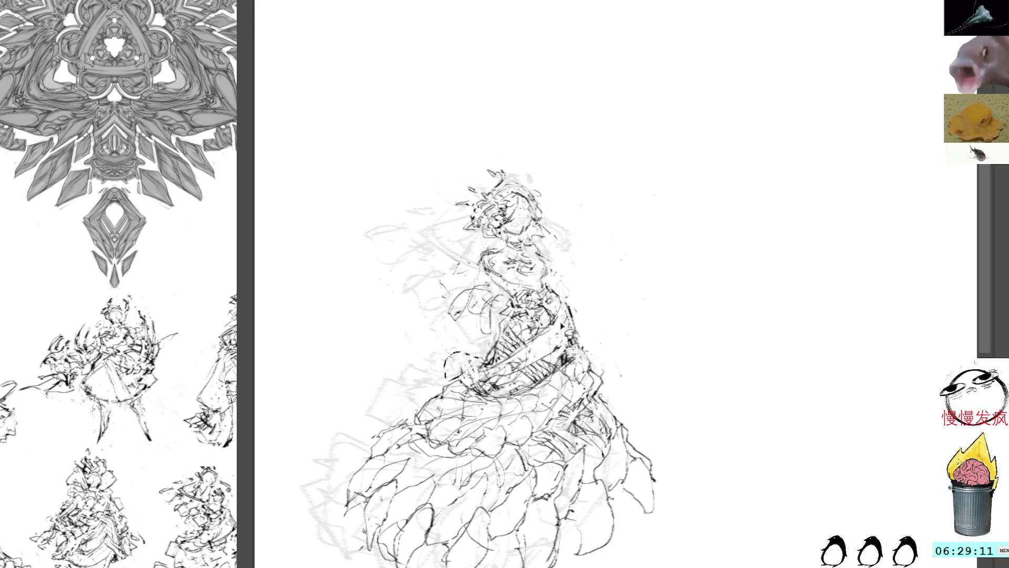
left_click_drag(461, 366, 417, 412)
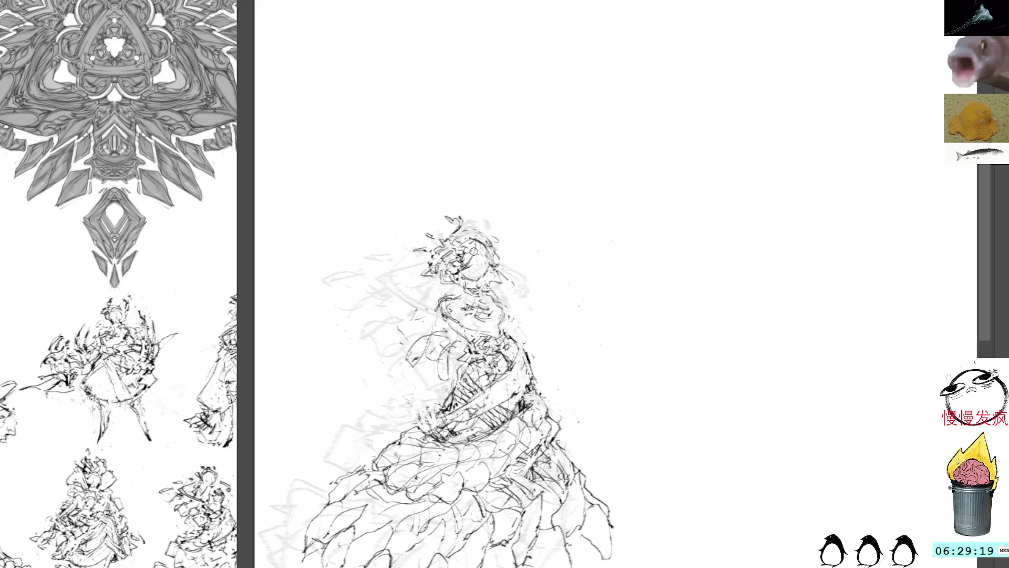
left_click_drag(472, 260, 478, 271)
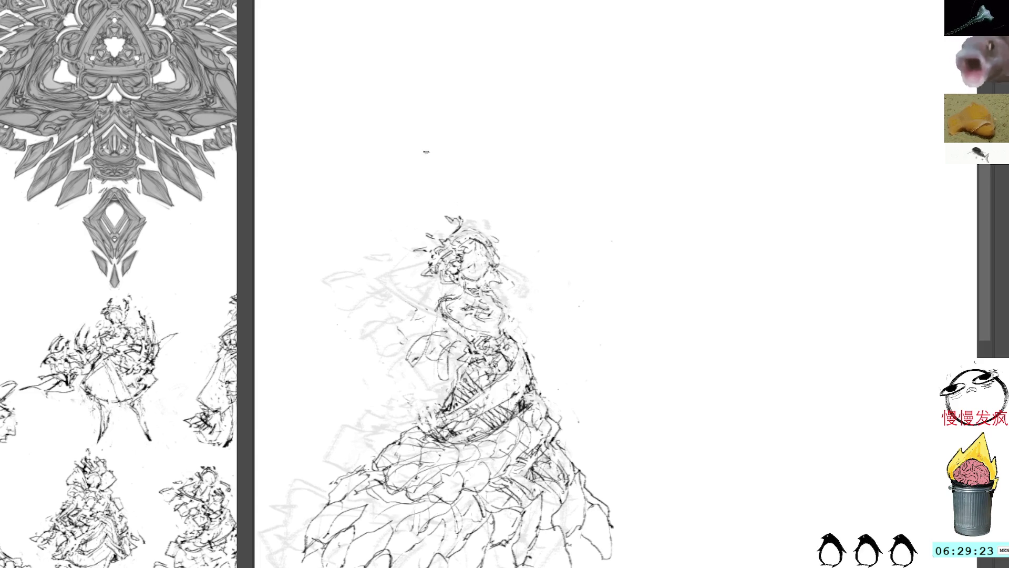
scroll(381, 210, "down", 2)
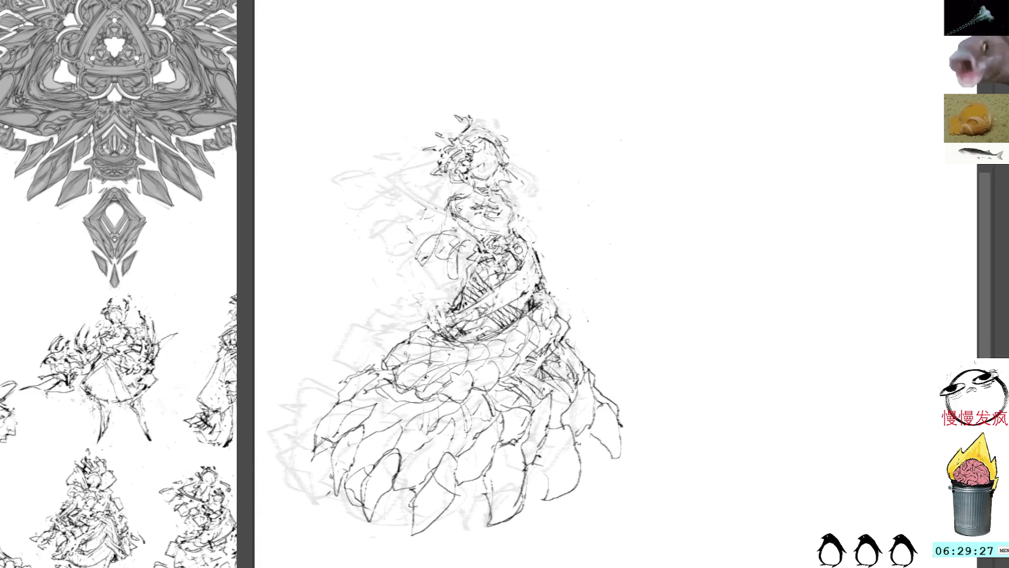
Step: Sketch the shoulder line and right hand, removing the stray vertical staff line
mouse_move(509, 198)
left_mouse_down()
mouse_move(562, 249)
mouse_move(547, 216)
mouse_move(555, 246)
mouse_move(586, 250)
mouse_move(587, 266)
left_mouse_up()
mouse_move(570, 247)
left_mouse_down()
mouse_move(589, 265)
mouse_move(576, 248)
left_mouse_up()
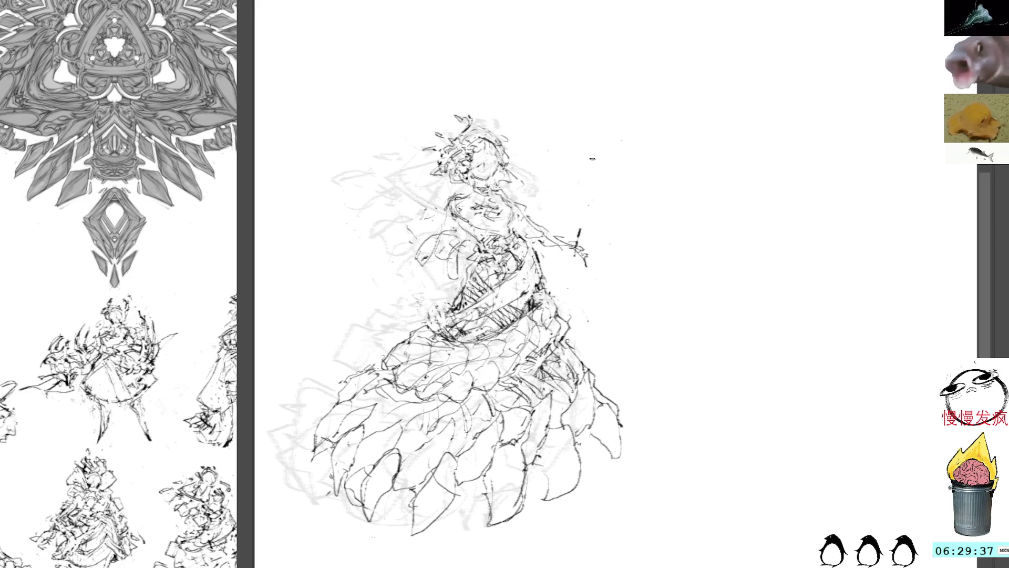
left_click_drag(587, 153, 567, 320)
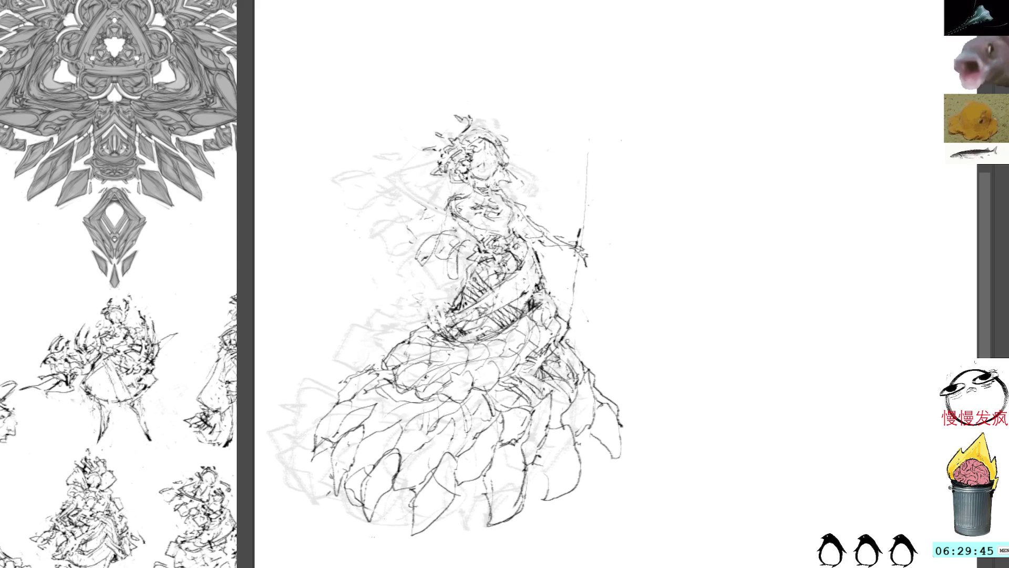
key("ctrl+z")
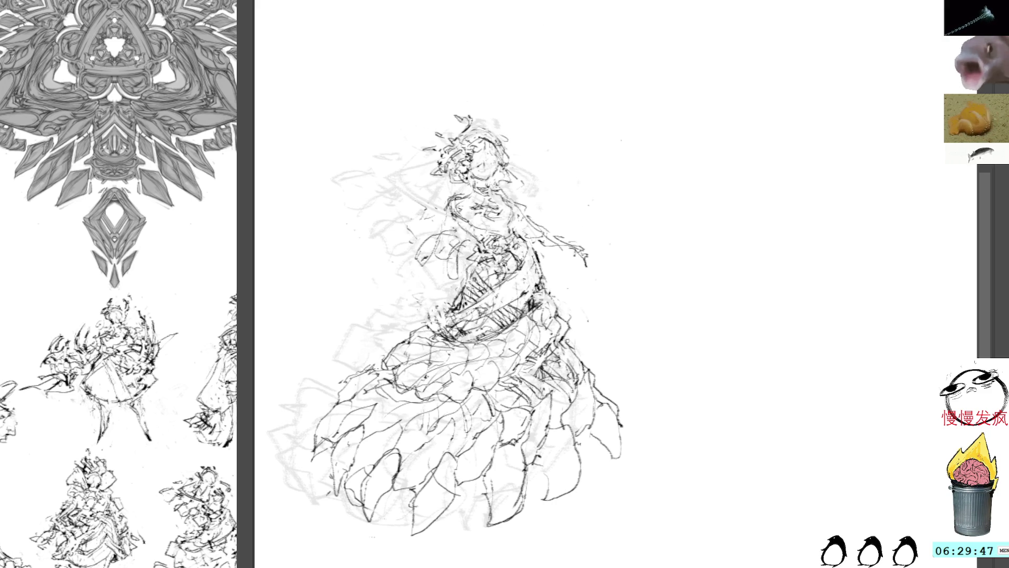
left_click_drag(575, 157, 613, 214)
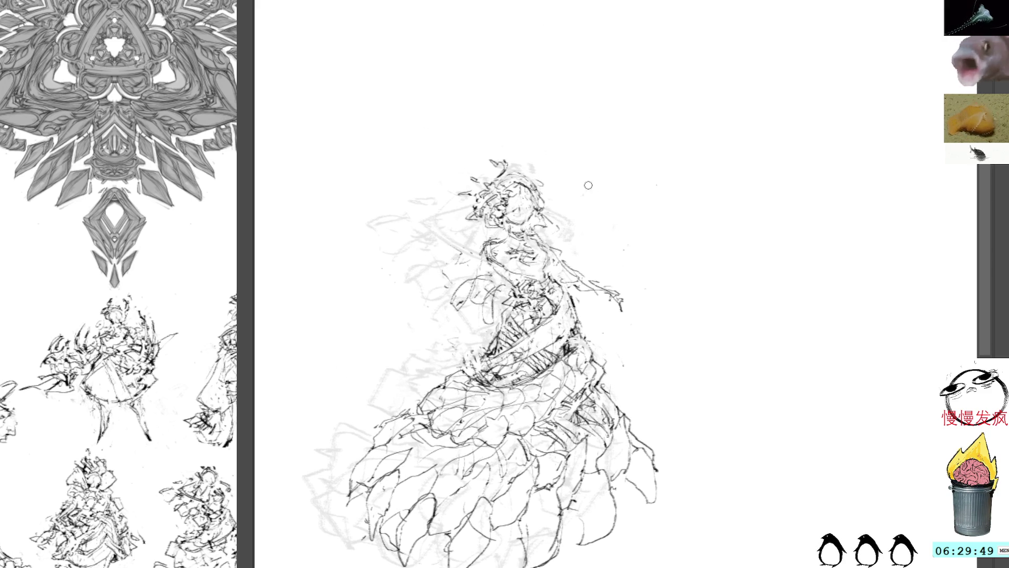
Step: Draw the left sleeve and arm, then add dark vertical lines on the bodice
mouse_move(477, 315)
left_mouse_down()
mouse_move(471, 243)
mouse_move(459, 301)
mouse_move(480, 303)
mouse_move(491, 287)
mouse_move(421, 322)
left_mouse_up()
key("ctrl+z")
key("ctrl+z")
mouse_move(467, 284)
left_mouse_down()
mouse_move(431, 321)
mouse_move(481, 283)
left_mouse_up()
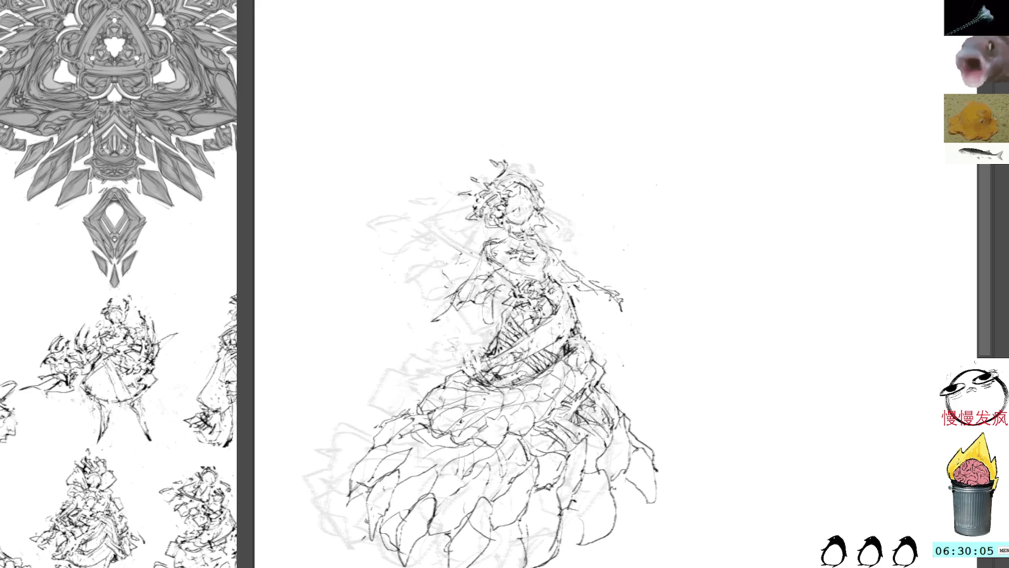
mouse_move(451, 318)
left_mouse_down()
mouse_move(432, 329)
mouse_move(413, 321)
mouse_move(424, 333)
mouse_move(415, 337)
left_mouse_up()
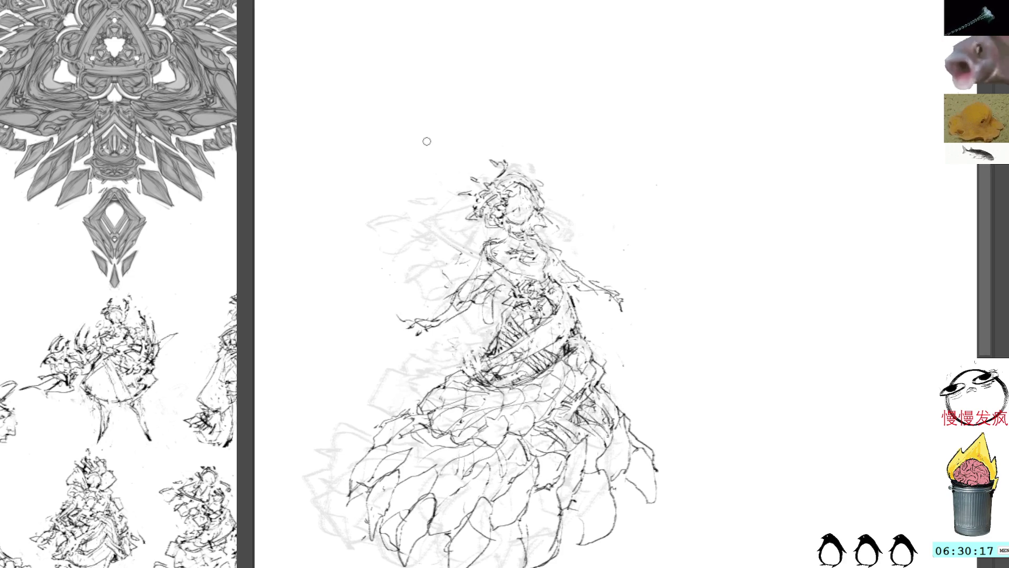
mouse_move(434, 321)
left_mouse_down()
mouse_move(504, 308)
mouse_move(482, 317)
mouse_move(509, 301)
left_mouse_up()
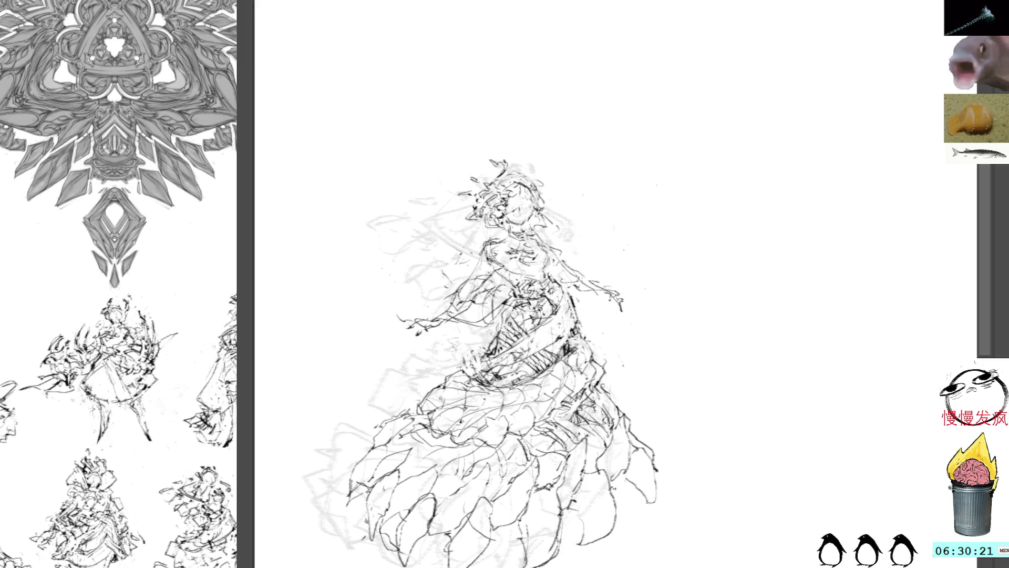
mouse_move(518, 301)
left_mouse_down()
mouse_move(470, 326)
mouse_move(439, 316)
mouse_move(457, 308)
mouse_move(456, 376)
left_mouse_up()
left_click_drag(453, 329, 459, 378)
left_click_drag(463, 337, 476, 336)
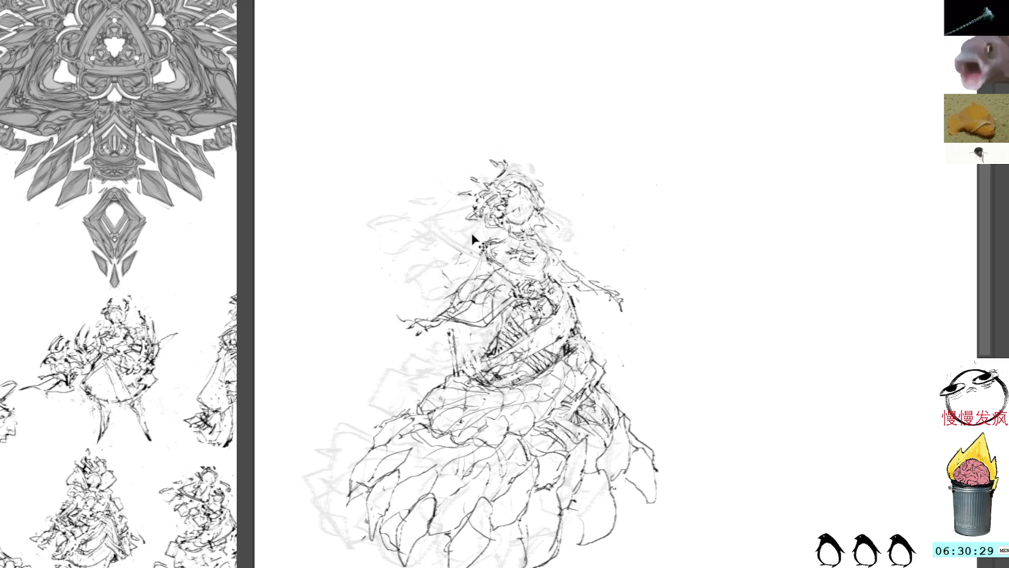
Step: Remove the bodice lines, draw a line across the figure's middle and a stroke near the right arm
key("ctrl+z")
key("ctrl+z")
key("ctrl+z")
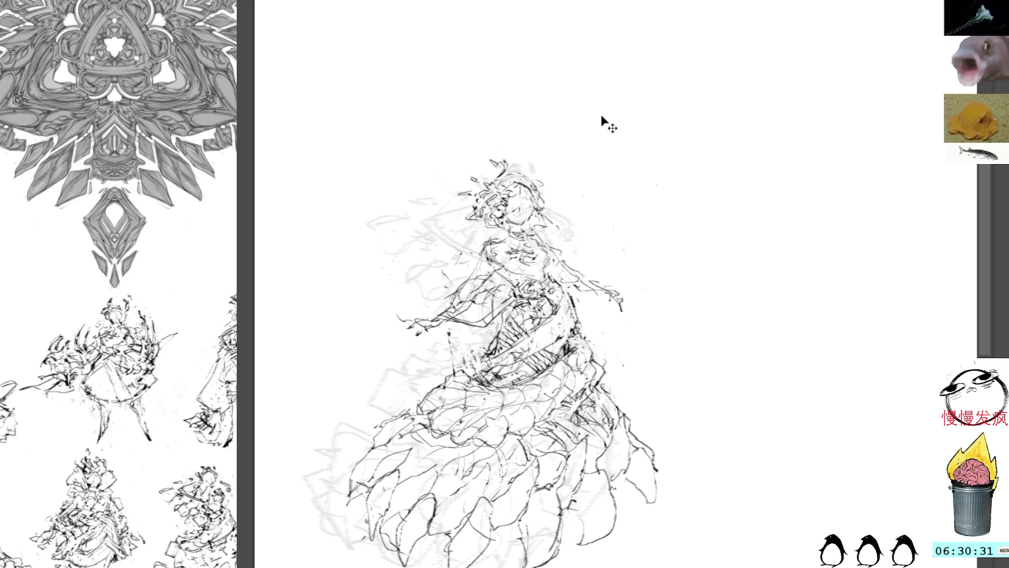
mouse_move(438, 319)
left_mouse_down()
mouse_move(473, 322)
mouse_move(513, 294)
left_mouse_up()
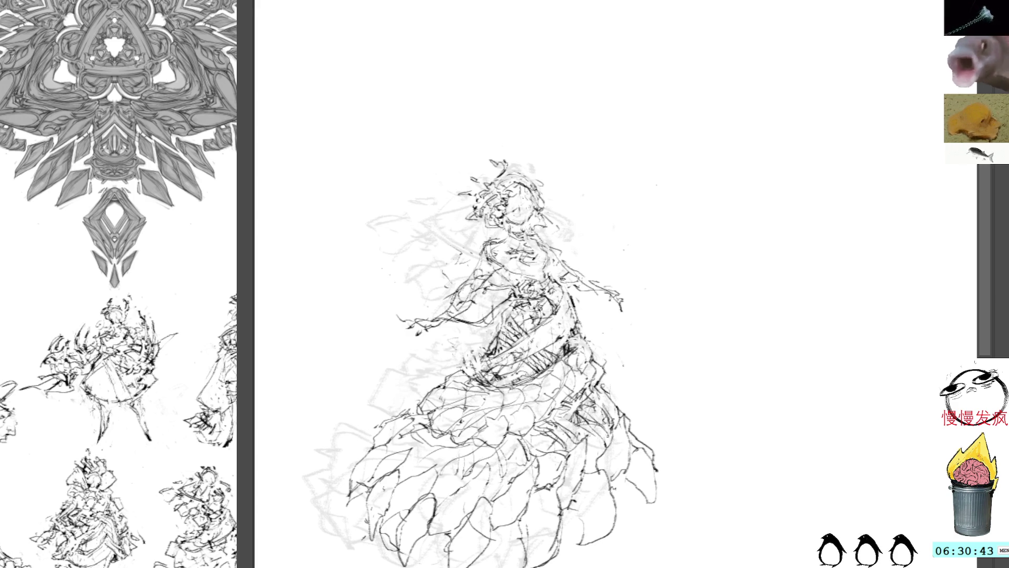
mouse_move(603, 299)
left_mouse_down()
mouse_move(578, 318)
mouse_move(602, 325)
left_mouse_up()
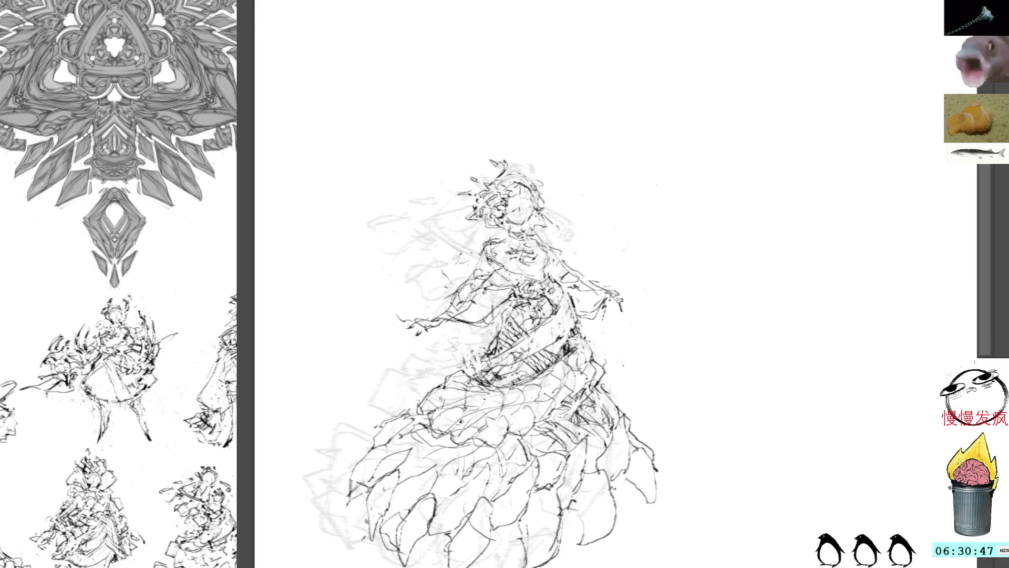
Step: Draw layered wavy ruffle outlines for a train at lower left and a line across the shoulders
mouse_move(352, 517)
left_mouse_down()
mouse_move(411, 507)
mouse_move(431, 522)
left_mouse_up()
mouse_move(387, 490)
left_mouse_down()
mouse_move(378, 502)
mouse_move(338, 494)
mouse_move(308, 466)
mouse_move(284, 474)
mouse_move(270, 463)
mouse_move(318, 489)
mouse_move(407, 491)
left_mouse_up()
mouse_move(310, 475)
left_mouse_down()
mouse_move(352, 436)
mouse_move(392, 444)
mouse_move(438, 424)
mouse_move(439, 403)
mouse_move(469, 397)
left_mouse_up()
mouse_move(346, 440)
left_mouse_down()
mouse_move(286, 427)
mouse_move(360, 401)
mouse_move(424, 406)
left_mouse_up()
mouse_move(400, 388)
left_mouse_down()
mouse_move(383, 395)
mouse_move(454, 382)
mouse_move(475, 400)
left_mouse_up()
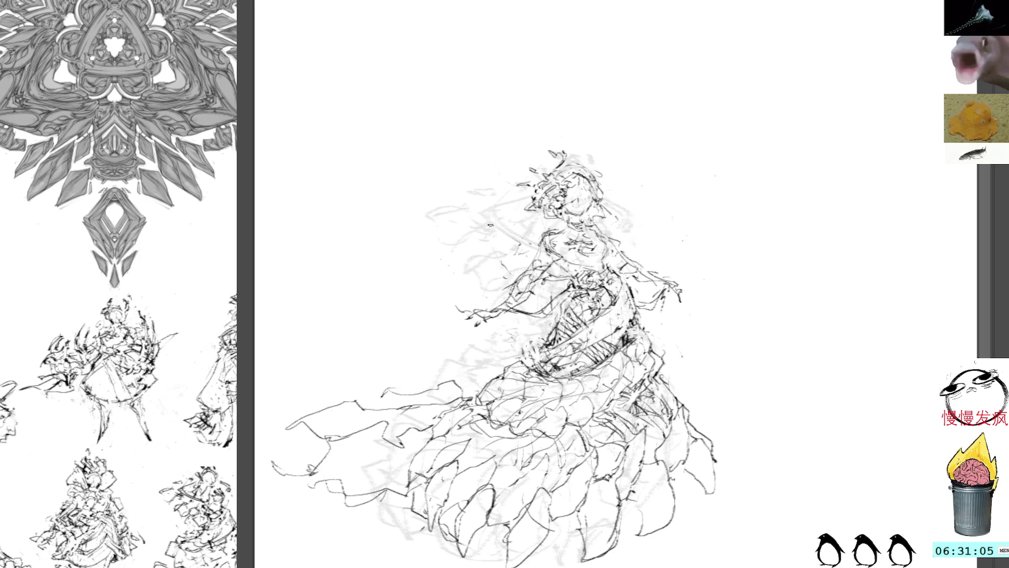
mouse_move(492, 224)
left_mouse_down()
mouse_move(602, 239)
mouse_move(612, 257)
mouse_move(568, 262)
mouse_move(606, 270)
left_mouse_up()
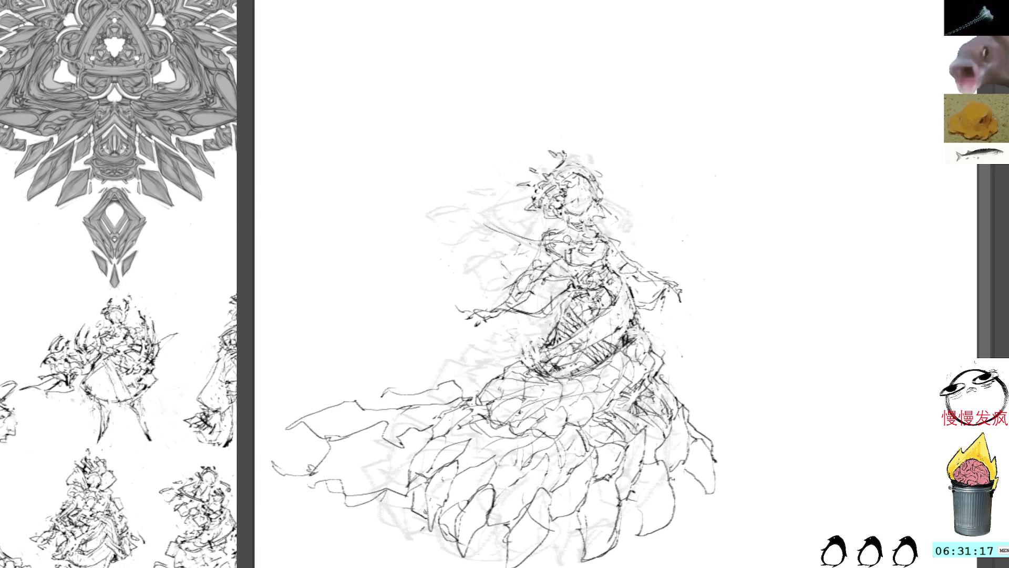
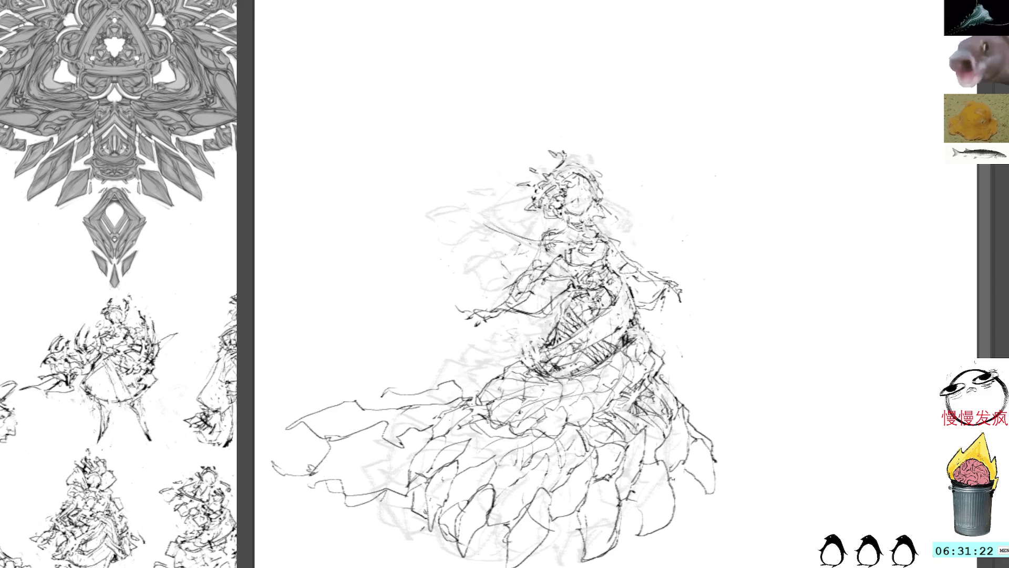
Step: Draw a loose hair loop left of the head and curving strands to its right
mouse_move(521, 161)
left_mouse_down()
mouse_move(486, 174)
mouse_move(523, 195)
mouse_move(517, 187)
left_mouse_up()
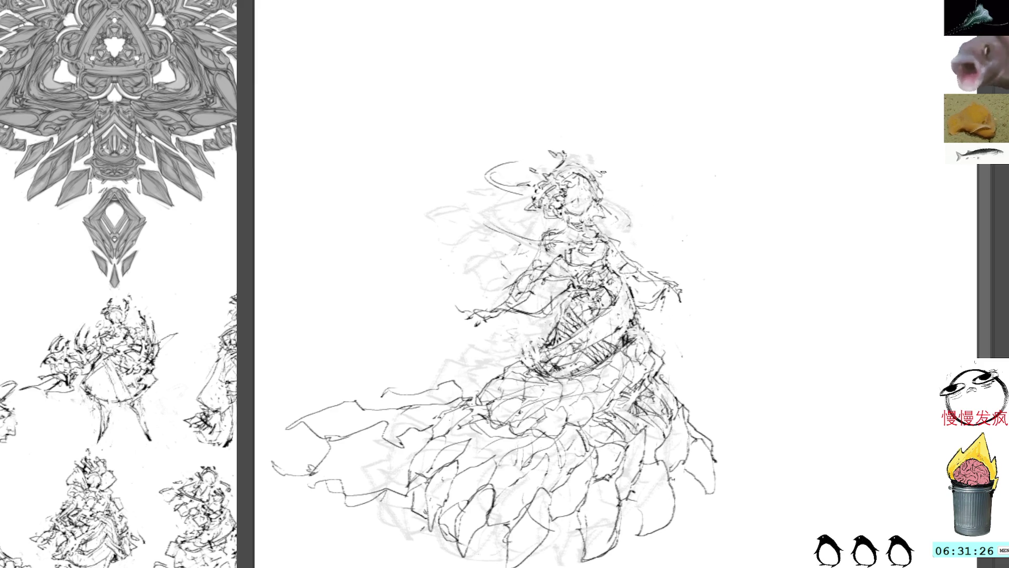
left_click_drag(607, 175, 631, 205)
left_click_drag(598, 194, 628, 204)
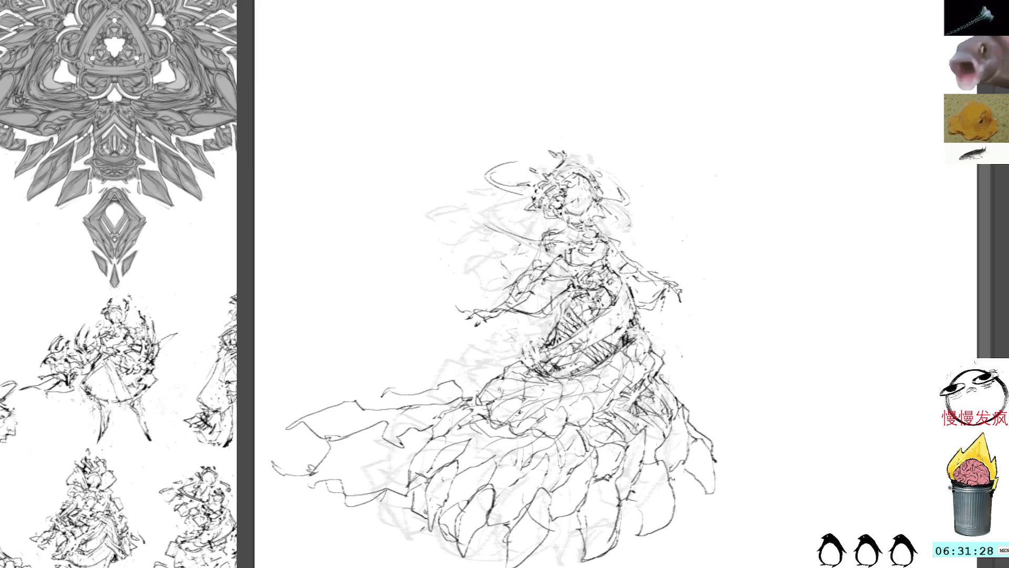
Step: Darken the skirt lines, add dark strands by the head and strokes beside the torso
mouse_move(437, 375)
left_mouse_down()
mouse_move(489, 378)
mouse_move(505, 355)
mouse_move(540, 355)
left_mouse_up()
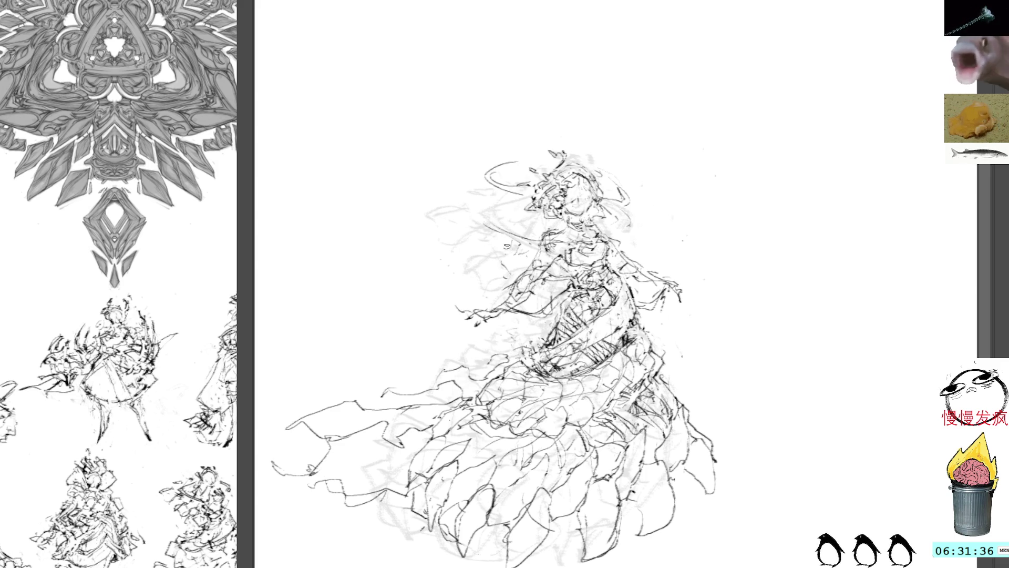
mouse_move(466, 228)
left_mouse_down()
mouse_move(486, 234)
mouse_move(469, 213)
left_mouse_up()
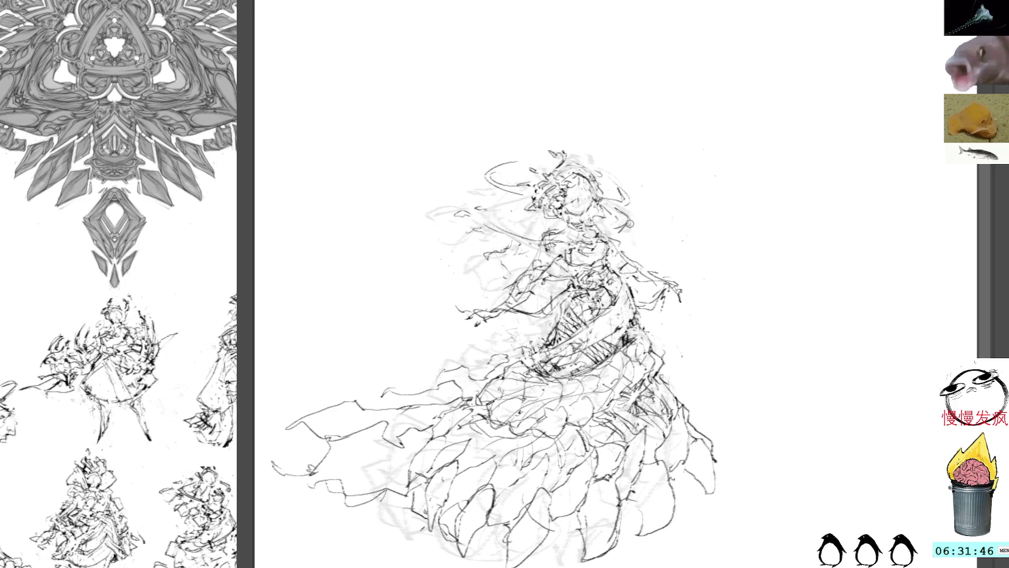
left_click_drag(486, 231, 522, 201)
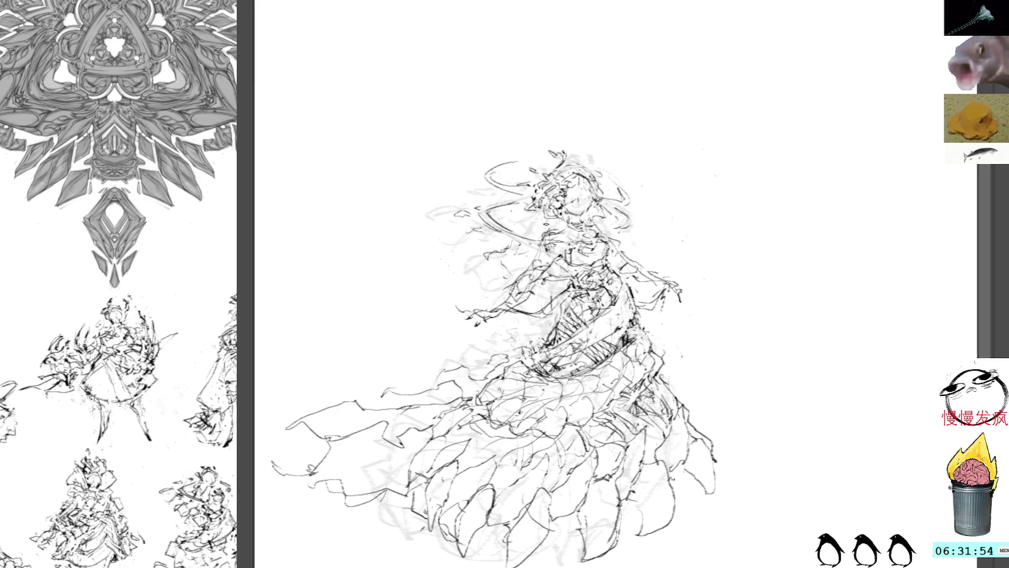
mouse_move(487, 266)
left_mouse_down()
mouse_move(439, 273)
mouse_move(448, 266)
mouse_move(457, 269)
mouse_move(430, 278)
mouse_move(531, 245)
mouse_move(515, 278)
mouse_move(463, 297)
left_mouse_up()
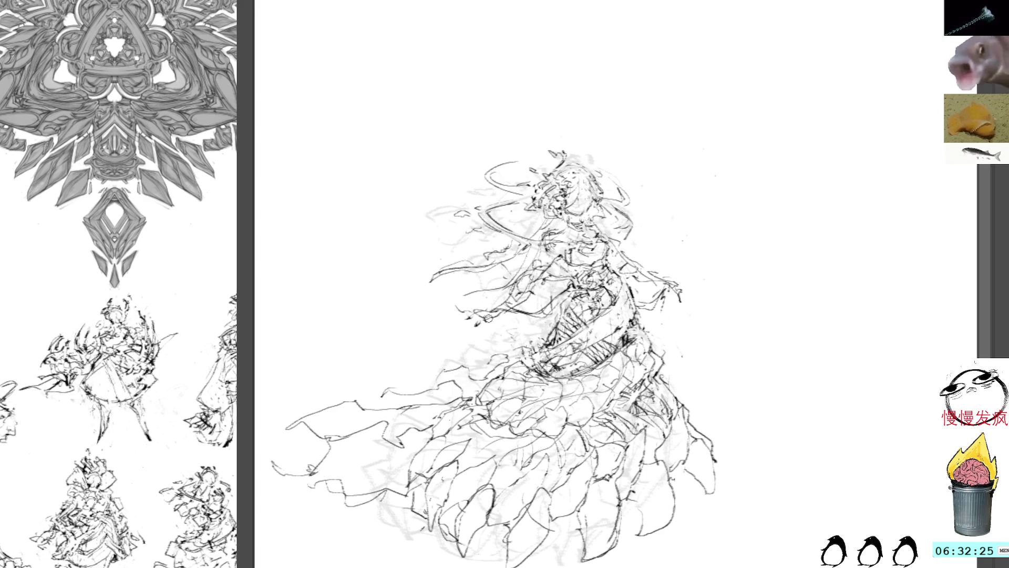
mouse_move(464, 357)
left_mouse_down()
mouse_move(486, 365)
mouse_move(532, 342)
left_mouse_up()
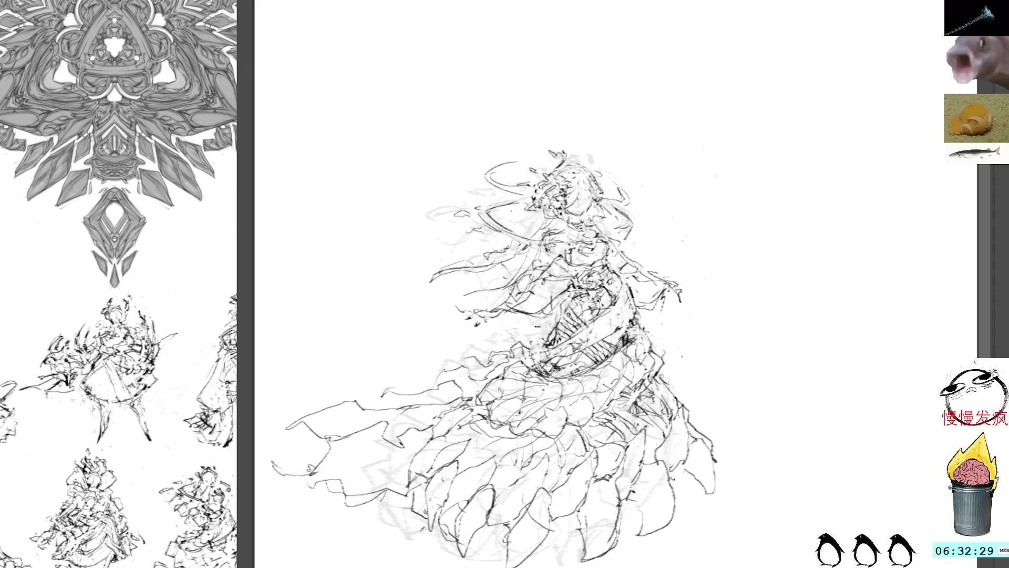
Step: Shift the view upward and lasso the band around the skirt's middle
mouse_move(582, 274)
left_mouse_down()
mouse_move(572, 196)
mouse_move(616, 275)
mouse_move(683, 242)
mouse_move(816, 228)
mouse_move(646, 182)
mouse_move(653, 227)
mouse_move(488, 240)
mouse_move(602, 236)
left_mouse_up()
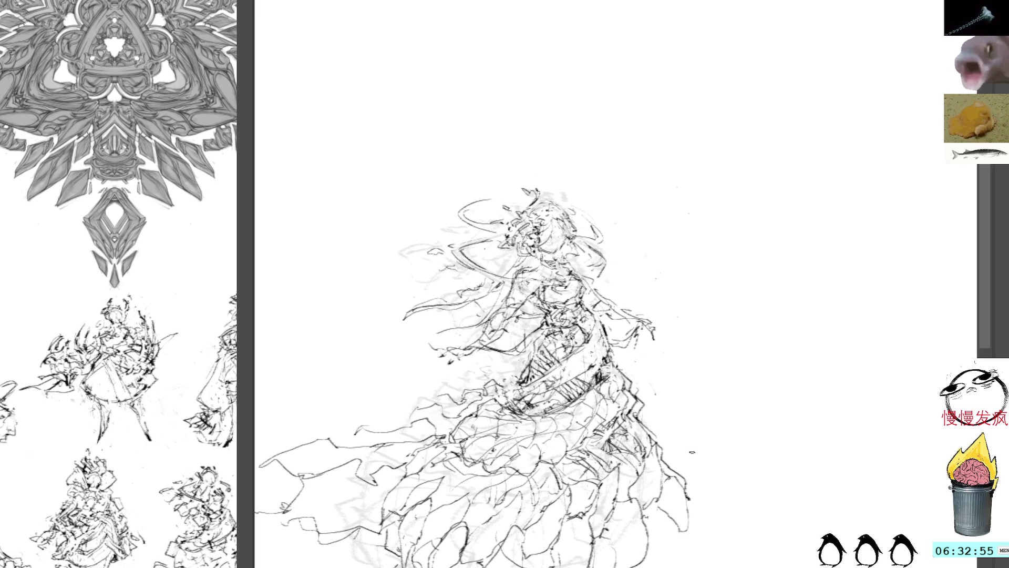
mouse_move(612, 377)
left_mouse_down()
mouse_move(633, 365)
mouse_move(488, 412)
mouse_move(557, 476)
left_mouse_up()
Step: Erase the strokes inside the skirt band and turn the canvas so the figure lies sideways
key("Delete")
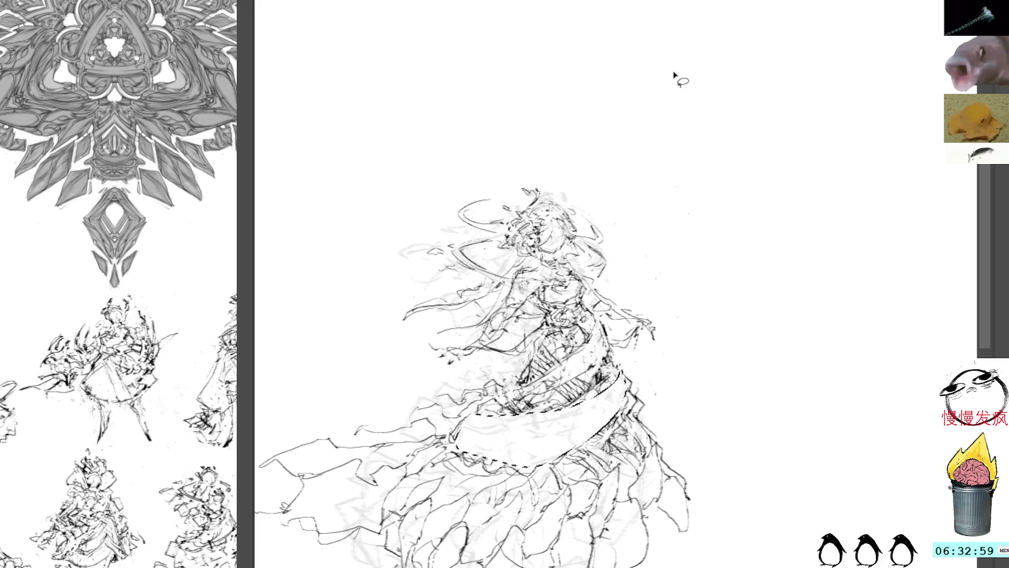
key("r")
mouse_move(709, 166)
left_mouse_down()
mouse_move(737, 198)
mouse_move(738, 384)
mouse_move(669, 327)
left_mouse_up()
left_click_drag(553, 197, 600, 342)
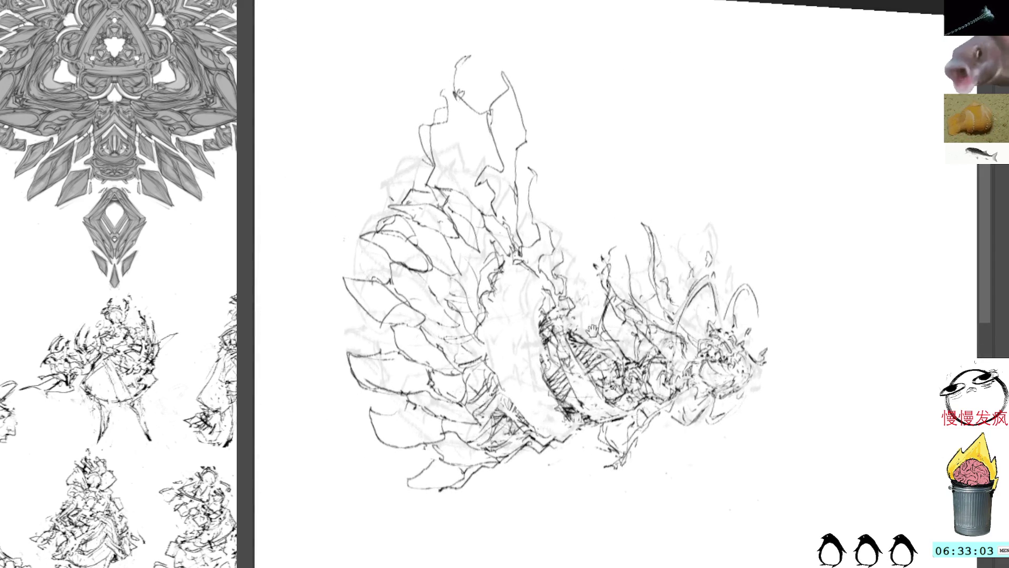
Step: Redraw the skirt band with long curved ink lines, then set the figure upright again
mouse_move(521, 248)
left_mouse_down()
mouse_move(538, 251)
mouse_move(552, 289)
mouse_move(531, 251)
mouse_move(499, 325)
left_mouse_up()
mouse_move(518, 267)
left_mouse_down()
mouse_move(509, 287)
mouse_move(557, 445)
left_mouse_up()
mouse_move(503, 276)
left_mouse_down()
mouse_move(558, 436)
mouse_move(566, 427)
left_mouse_up()
mouse_move(541, 253)
left_mouse_down()
mouse_move(520, 396)
mouse_move(579, 423)
mouse_move(526, 339)
mouse_move(562, 263)
mouse_move(547, 256)
left_mouse_up()
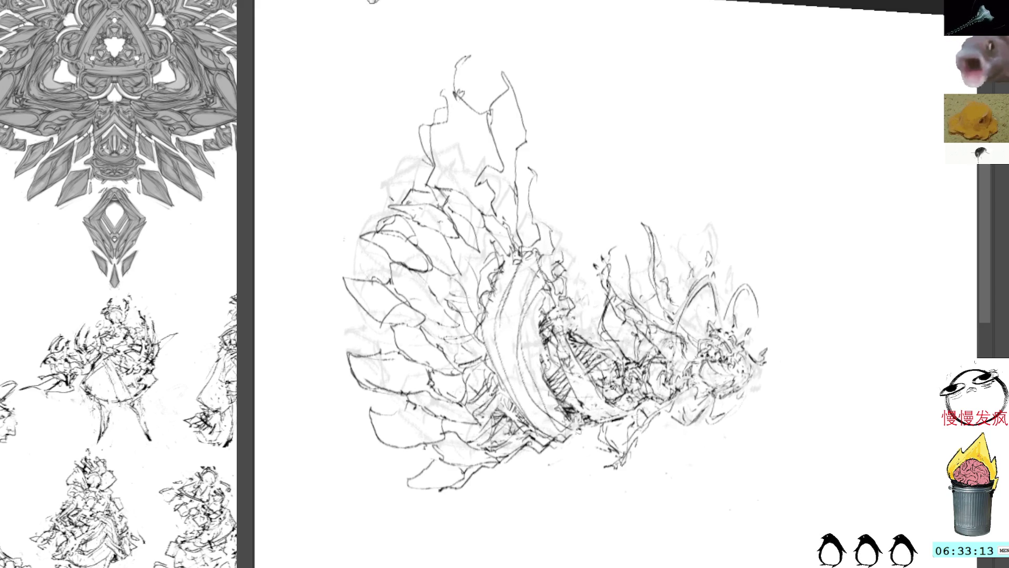
key("5")
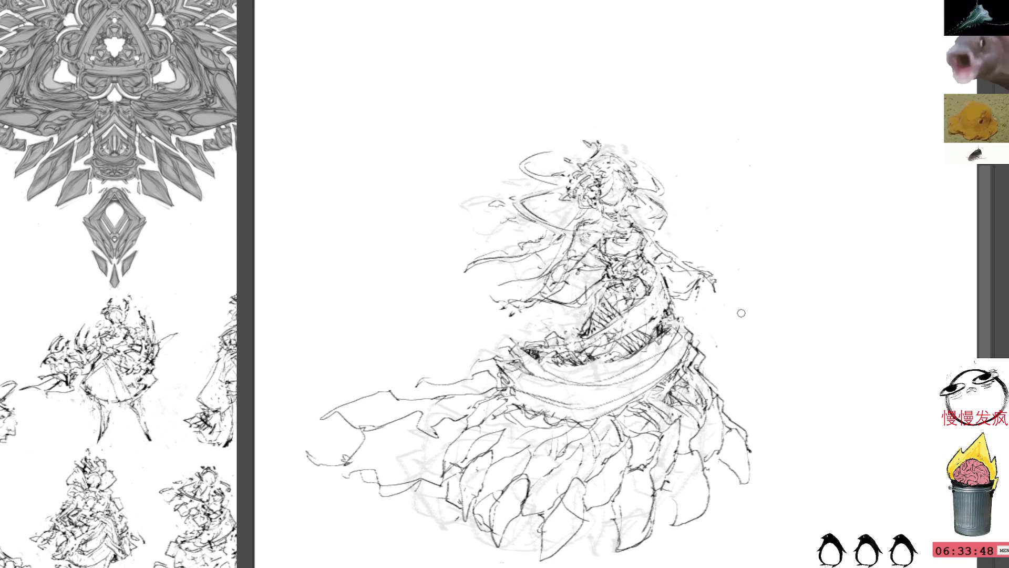
key("Delete")
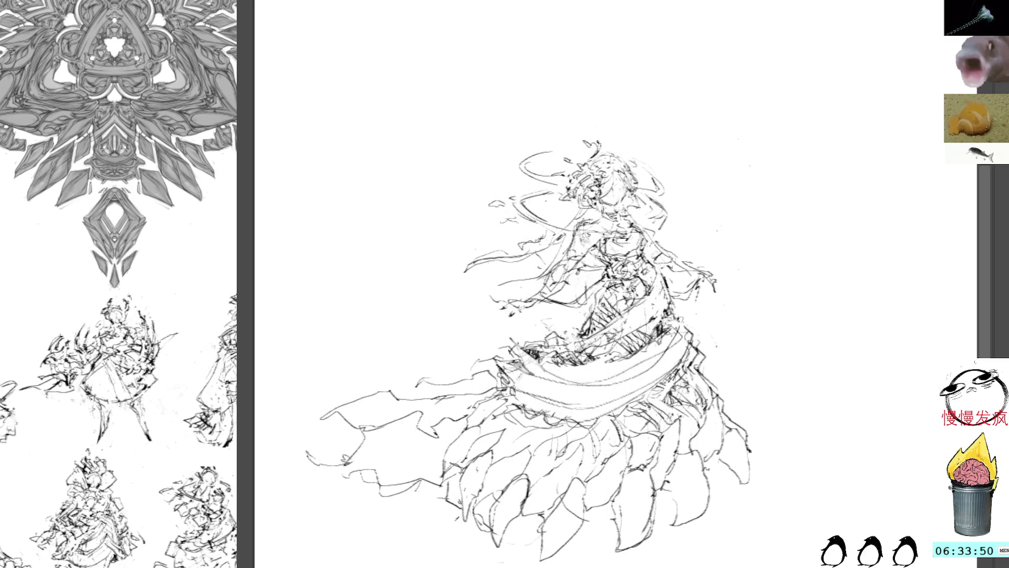
key("ctrl+z")
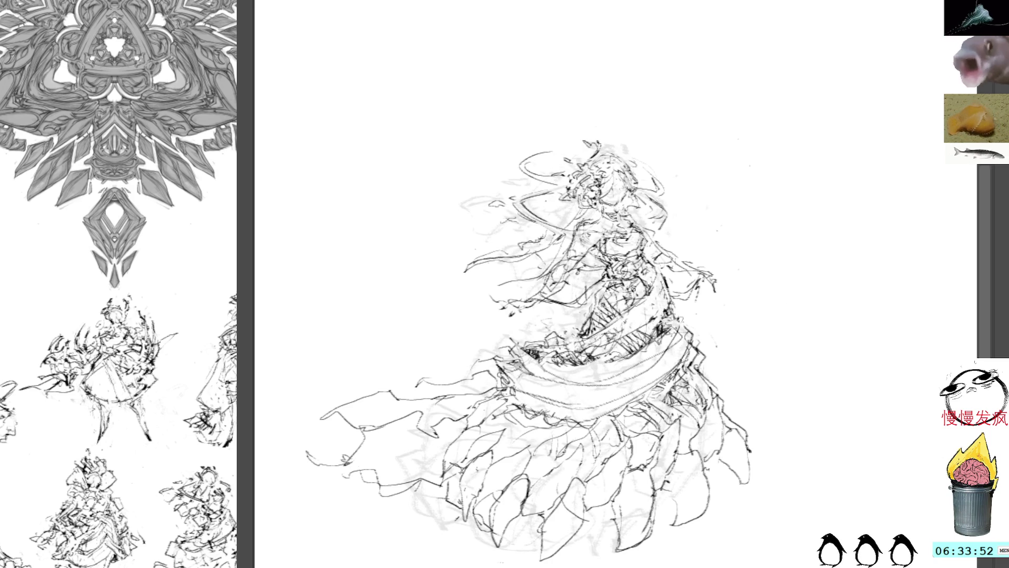
key("Delete")
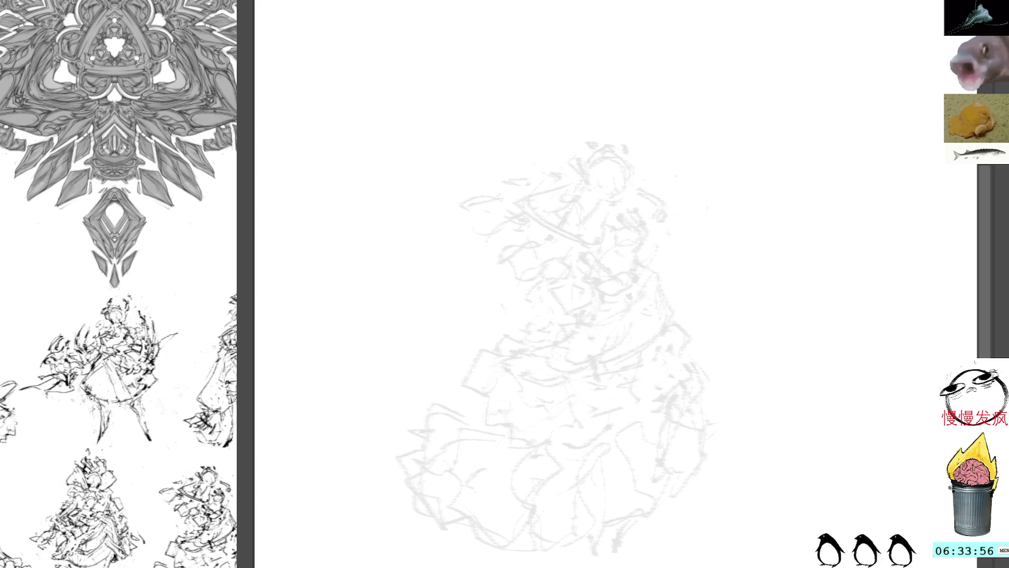
key("ctrl+z")
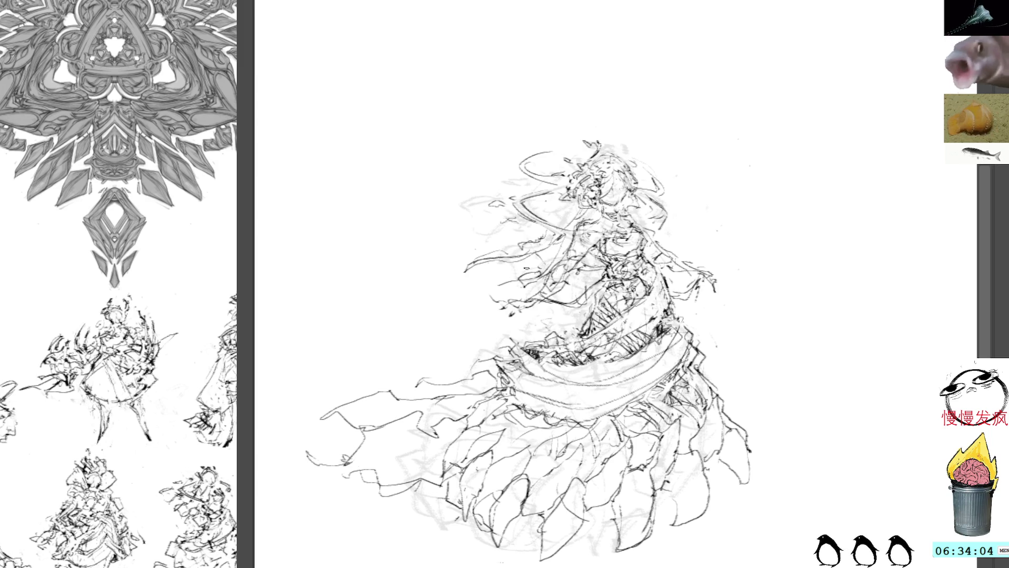
Step: Pan the reference panel to other figure sketches and briefly show then hide the grey silhouette
left_click_drag(157, 315, 76, 247)
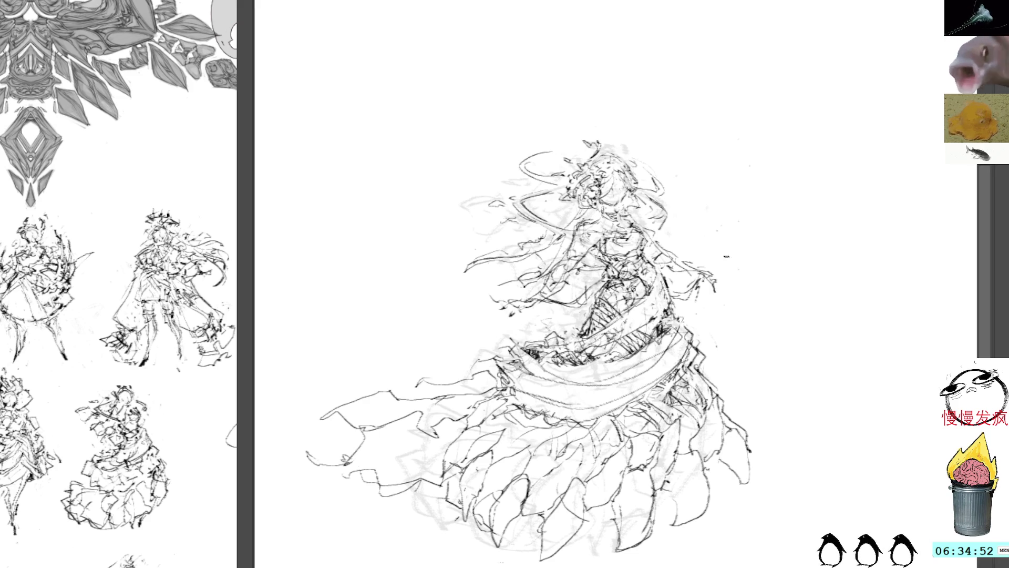
key("ctrl+z")
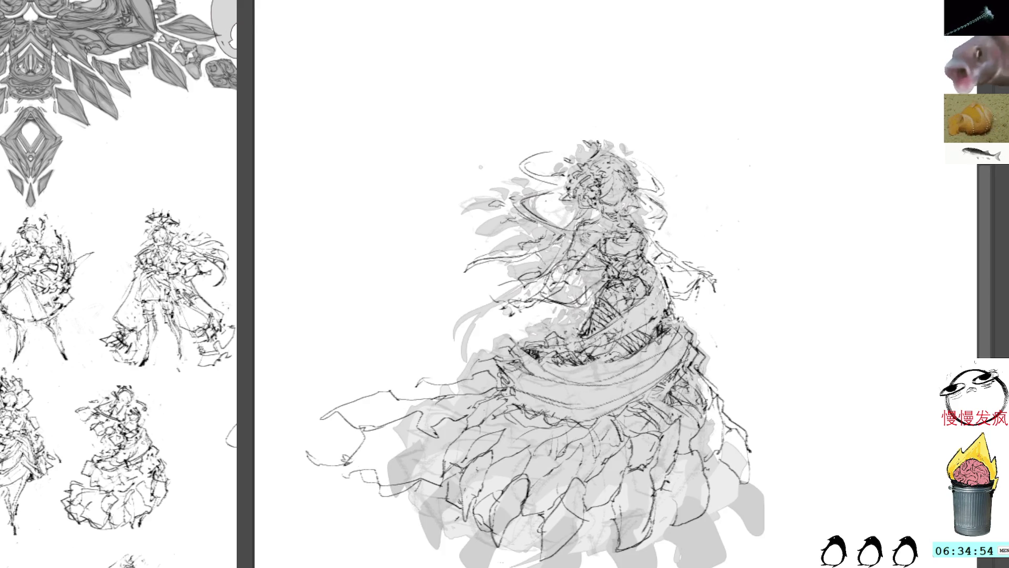
key("ctrl+z")
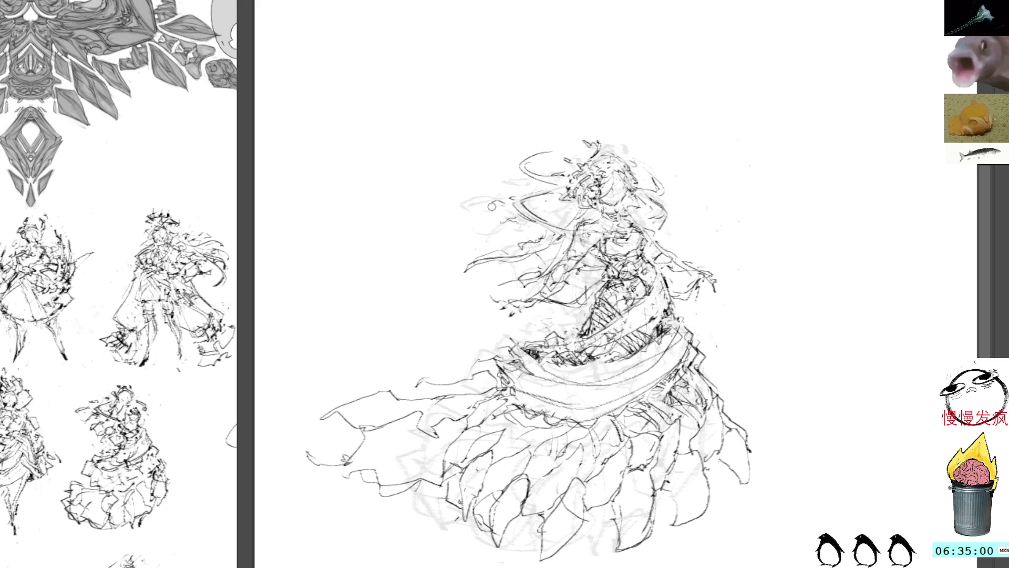
Step: Add hair strands left of the head, undo stray face dashes, and hatch the head darker
mouse_move(455, 212)
left_mouse_down()
mouse_move(518, 191)
mouse_move(499, 185)
mouse_move(521, 196)
left_mouse_up()
mouse_move(515, 194)
left_mouse_down()
mouse_move(559, 225)
mouse_move(499, 260)
mouse_move(441, 269)
left_mouse_up()
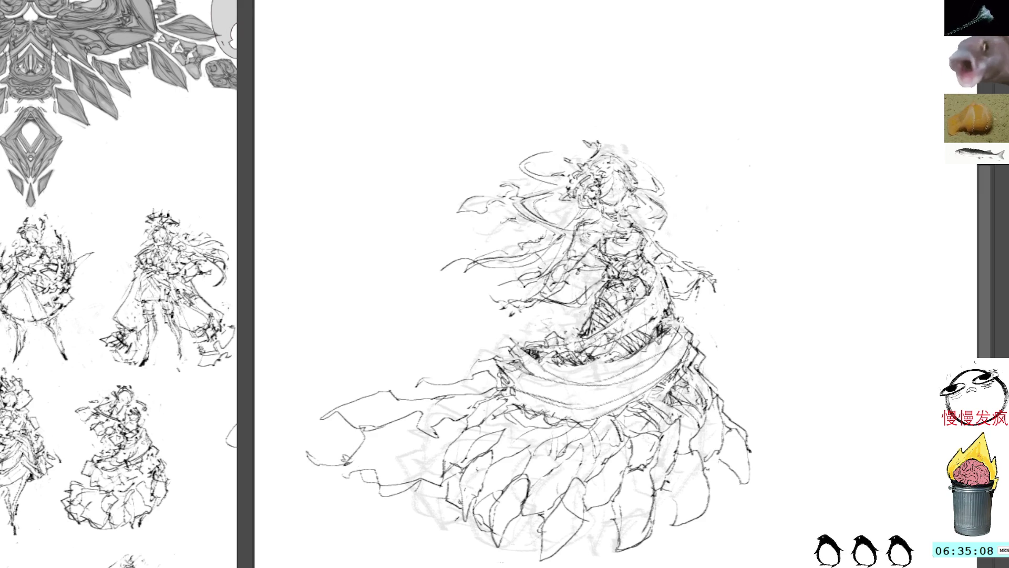
left_click_drag(549, 241, 510, 247)
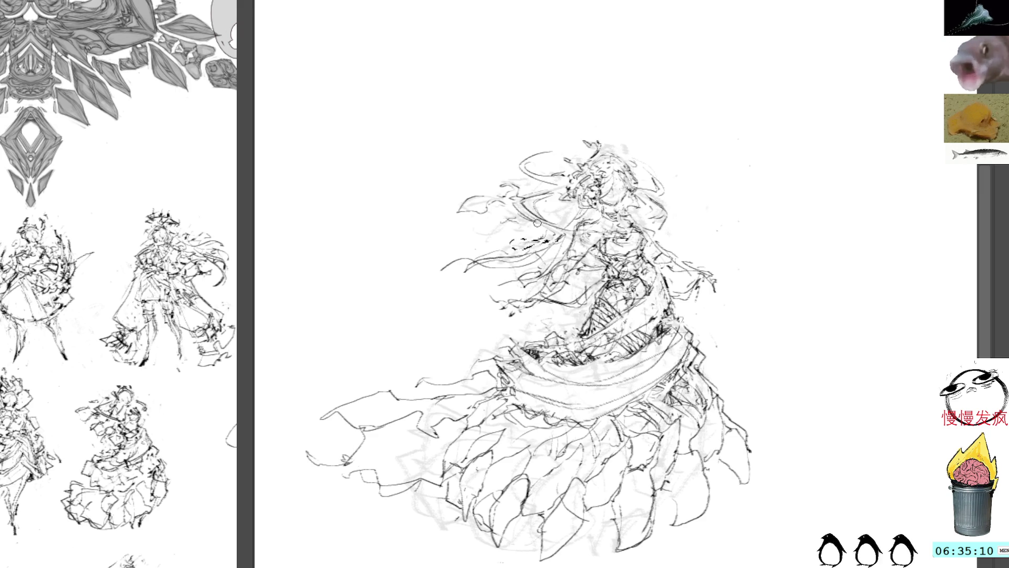
key("ctrl+z")
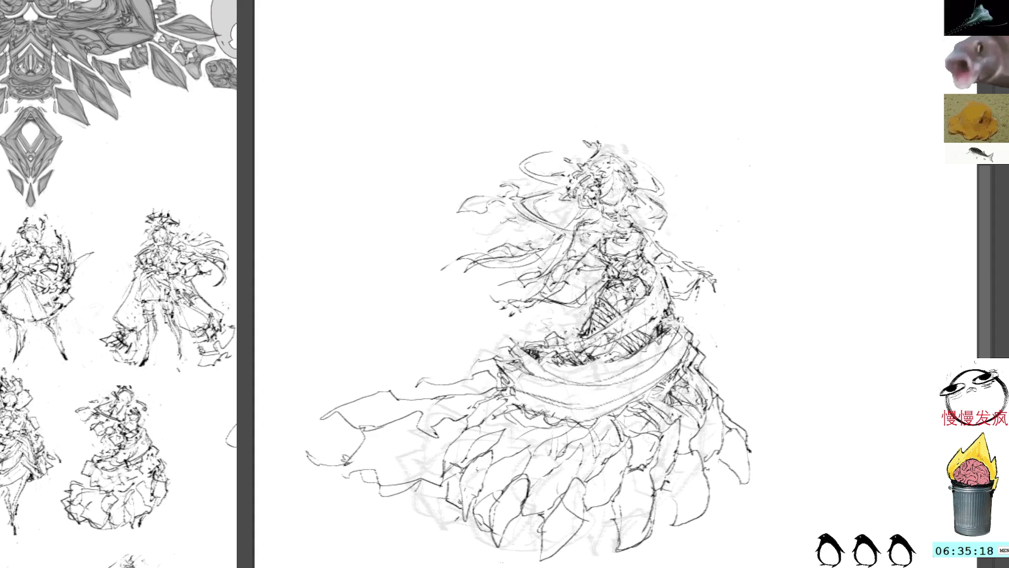
left_click_drag(561, 234, 552, 247)
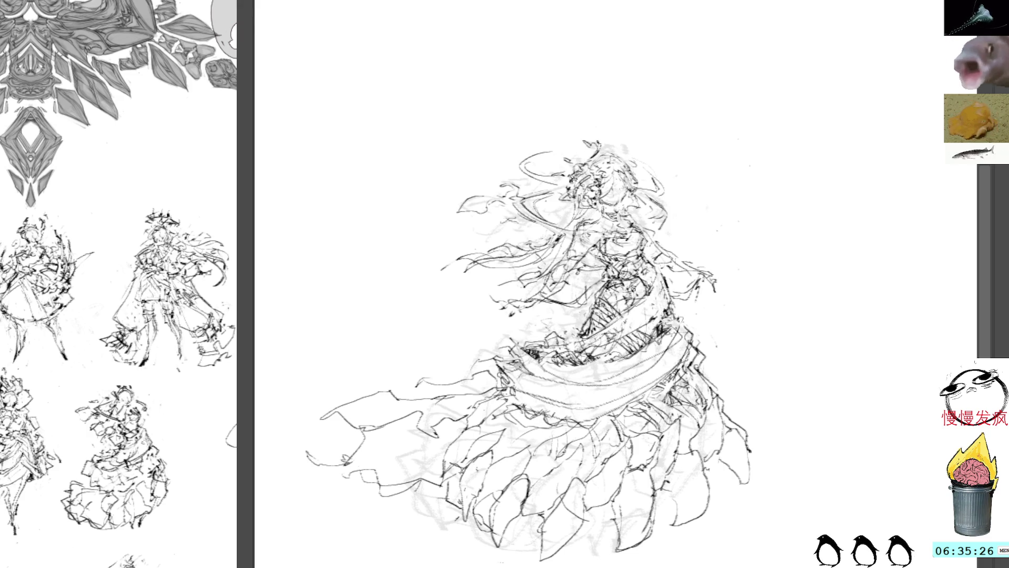
left_click_drag(577, 172, 588, 158)
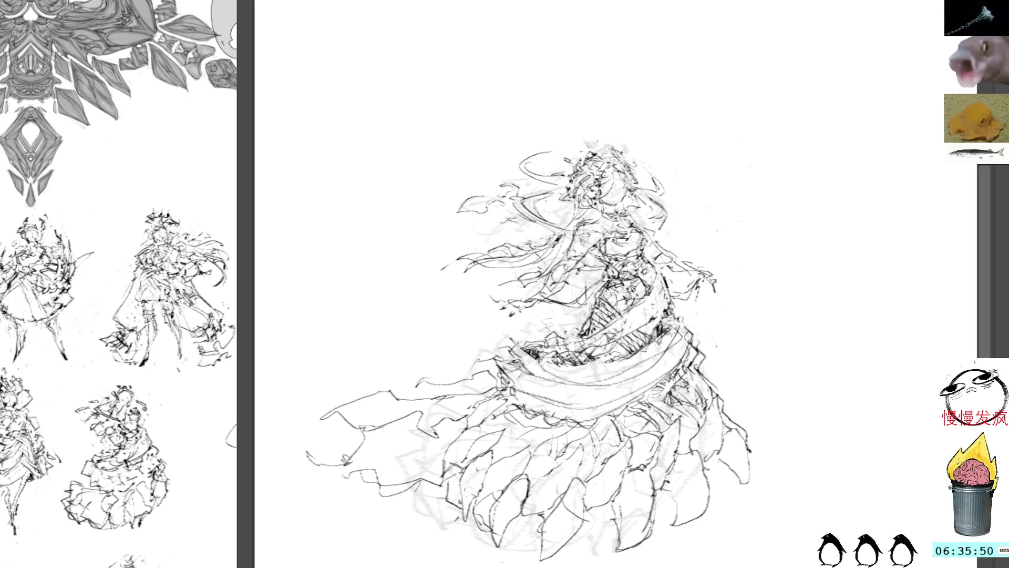
Step: Select and delete the stray halo strokes beside the head
left_click_drag(525, 341, 457, 360)
mouse_move(494, 171)
left_mouse_down()
mouse_move(449, 197)
mouse_move(497, 173)
left_mouse_up()
key("Delete")
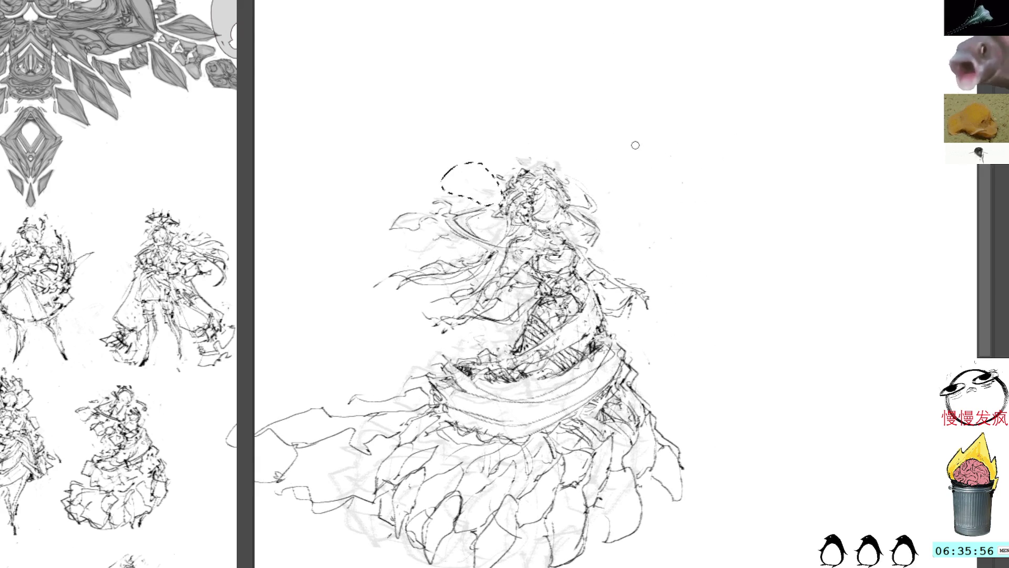
key("ctrl+d")
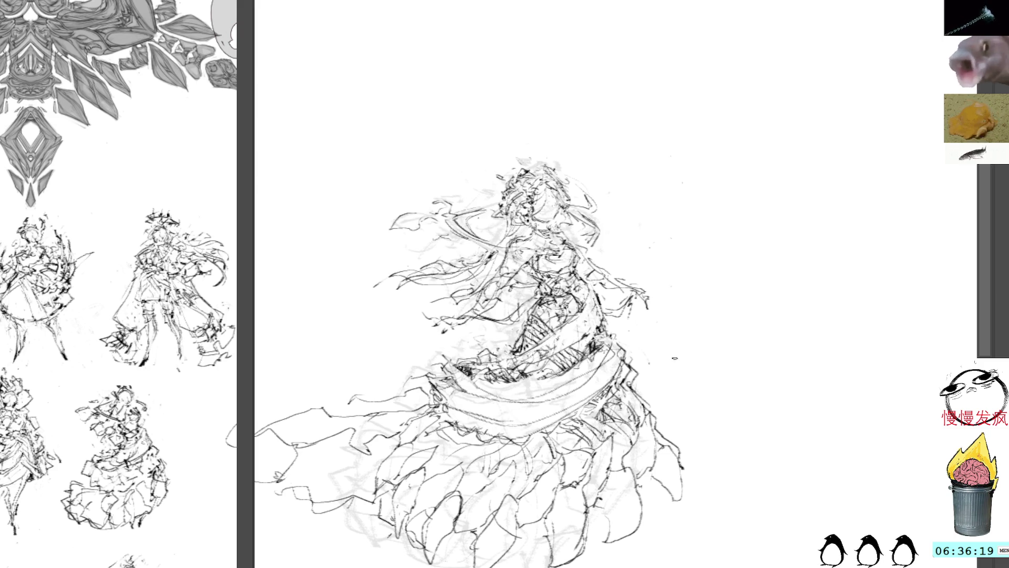
Step: Draw a long line and build up dense hatching on the lower-left skirt
mouse_move(337, 434)
left_mouse_down()
mouse_move(506, 389)
mouse_move(453, 403)
left_mouse_up()
mouse_move(518, 418)
left_mouse_down()
mouse_move(455, 413)
mouse_move(351, 444)
mouse_move(425, 465)
mouse_move(453, 439)
mouse_move(484, 439)
mouse_move(493, 450)
mouse_move(496, 428)
mouse_move(482, 432)
mouse_move(481, 451)
left_mouse_up()
mouse_move(486, 411)
left_mouse_down()
mouse_move(468, 437)
mouse_move(474, 447)
mouse_move(432, 432)
mouse_move(377, 442)
mouse_move(396, 466)
left_mouse_up()
left_click_drag(432, 460, 405, 470)
left_click_drag(462, 455, 426, 463)
mouse_move(475, 438)
left_mouse_down()
mouse_move(457, 456)
mouse_move(412, 465)
left_mouse_up()
mouse_move(464, 427)
left_mouse_down()
mouse_move(435, 450)
mouse_move(459, 430)
left_mouse_up()
left_click_drag(469, 418, 415, 450)
left_click_drag(421, 446, 400, 454)
mouse_move(478, 420)
left_mouse_down()
mouse_move(439, 439)
mouse_move(472, 428)
left_mouse_up()
left_click_drag(496, 412, 489, 415)
mouse_move(493, 425)
left_mouse_down()
mouse_move(480, 430)
mouse_move(499, 422)
mouse_move(479, 414)
left_mouse_up()
Step: Add dark strokes and hatching on the skirt's left flap and left side
mouse_move(425, 393)
left_mouse_down()
mouse_move(400, 406)
mouse_move(429, 394)
mouse_move(452, 403)
mouse_move(461, 391)
left_mouse_up()
mouse_move(522, 383)
left_mouse_down()
mouse_move(500, 399)
mouse_move(514, 398)
left_mouse_up()
left_click_drag(522, 378, 505, 396)
mouse_move(539, 381)
left_mouse_down()
mouse_move(514, 398)
mouse_move(514, 381)
mouse_move(474, 410)
mouse_move(500, 405)
mouse_move(493, 410)
mouse_move(478, 408)
left_mouse_up()
left_click_drag(501, 403, 406, 420)
mouse_move(461, 398)
left_mouse_down()
mouse_move(420, 420)
mouse_move(456, 410)
left_mouse_up()
left_click_drag(476, 397, 454, 408)
left_click_drag(473, 397, 464, 408)
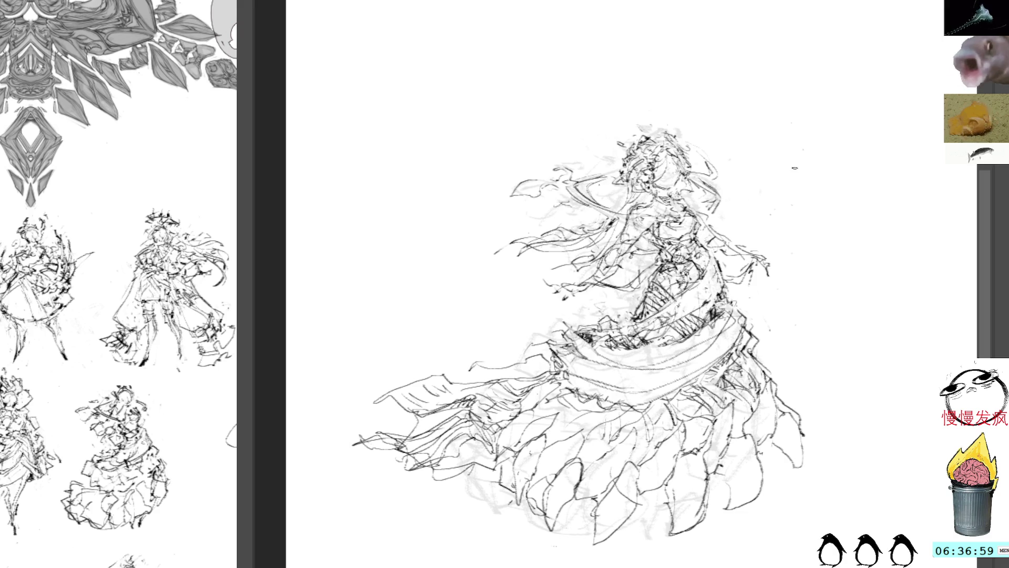
scroll(791, 179, "down", 2)
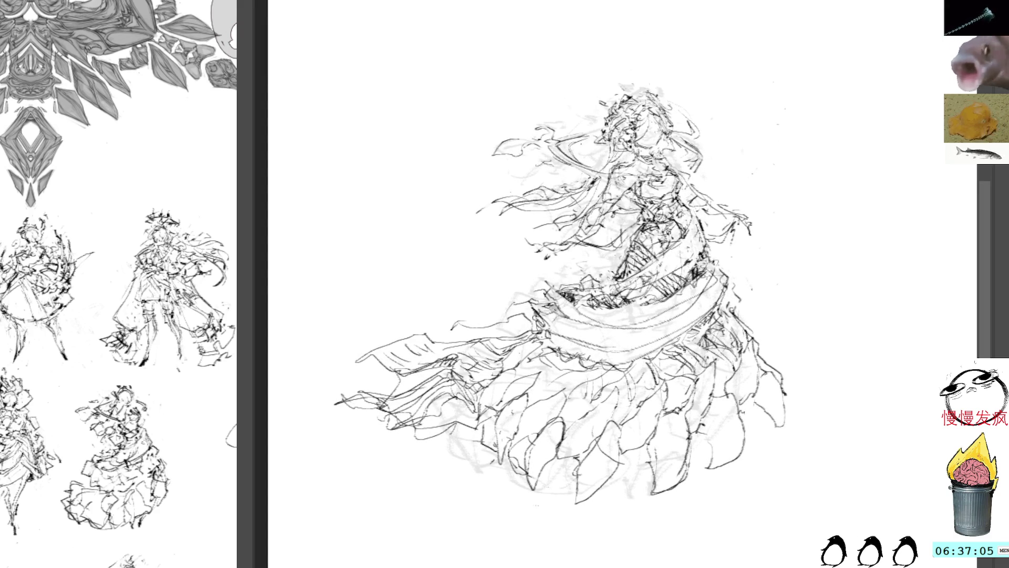
Step: Add dark hatching on the skirt's right side and a few dark marks on the chest
left_click_drag(777, 313, 749, 306)
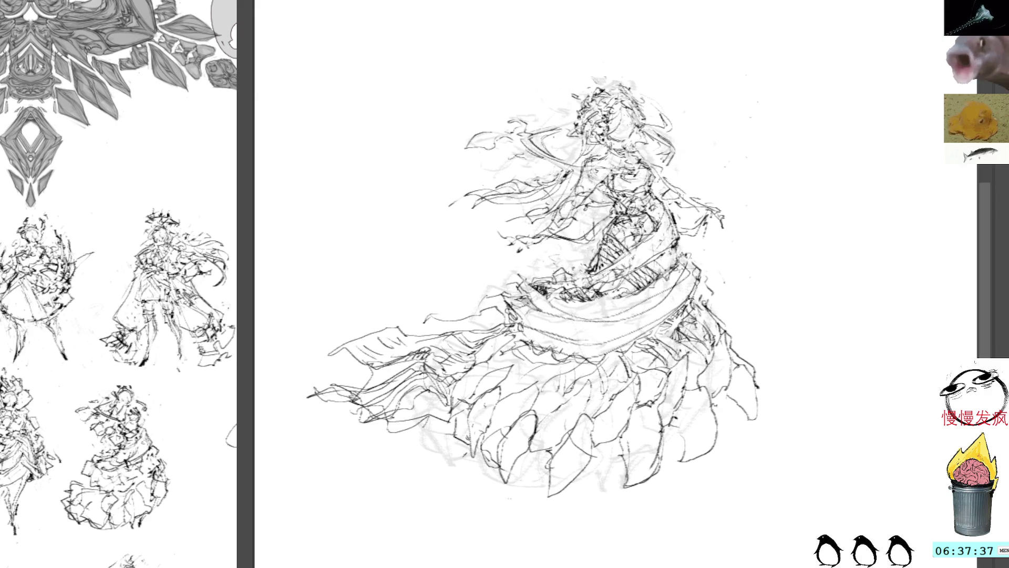
mouse_move(681, 320)
left_mouse_down()
mouse_move(709, 353)
mouse_move(716, 313)
left_mouse_up()
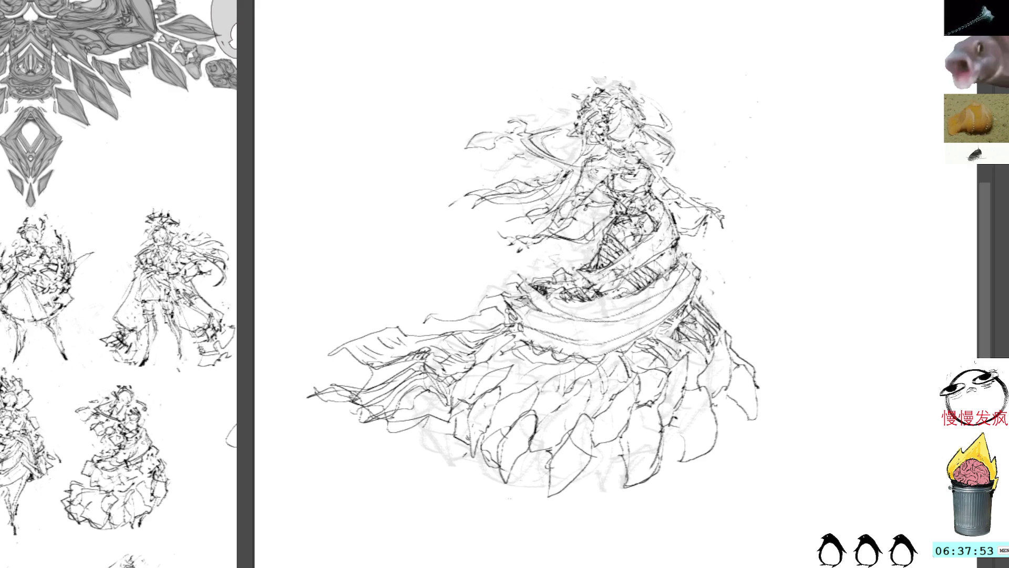
left_click_drag(752, 97, 688, 172)
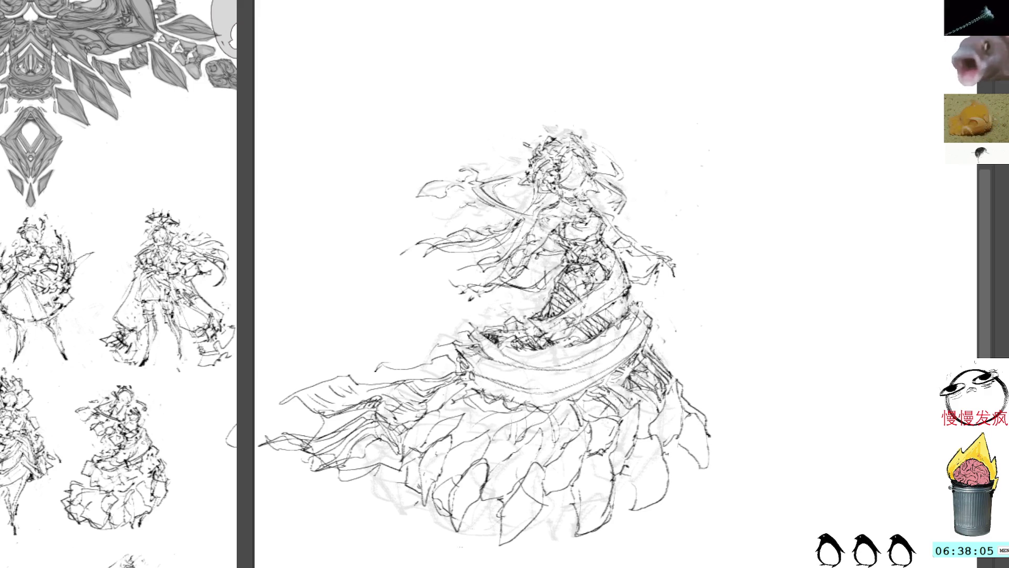
left_click_drag(494, 291, 465, 295)
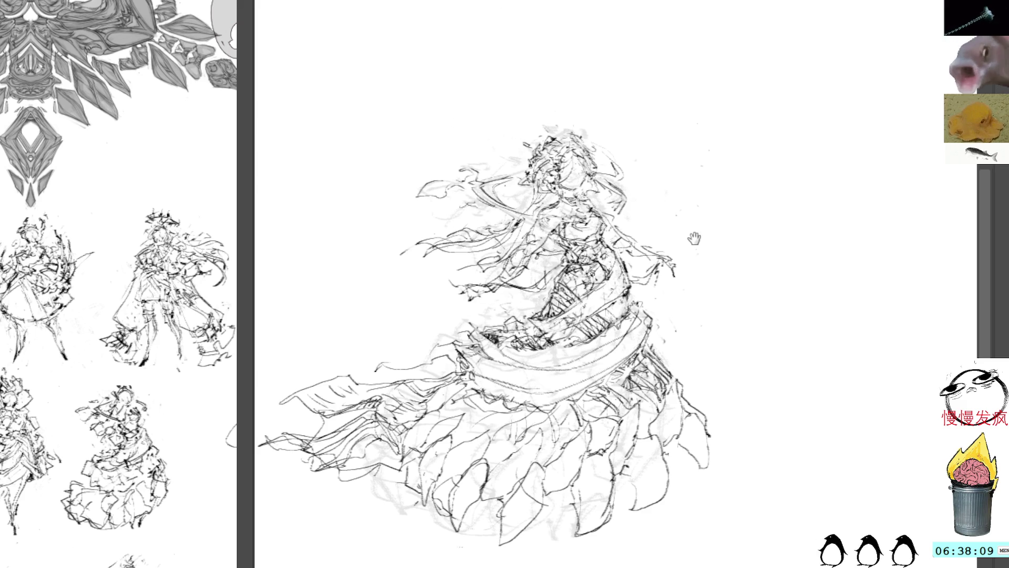
left_click_drag(695, 244, 681, 217)
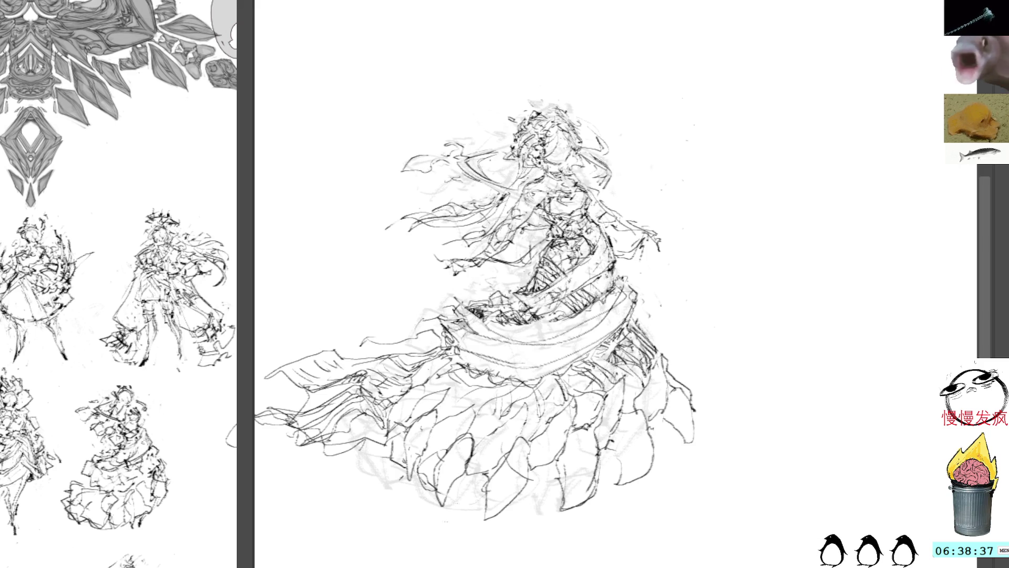
mouse_move(809, 290)
left_mouse_down()
mouse_move(741, 278)
mouse_move(703, 320)
mouse_move(667, 149)
left_mouse_up()
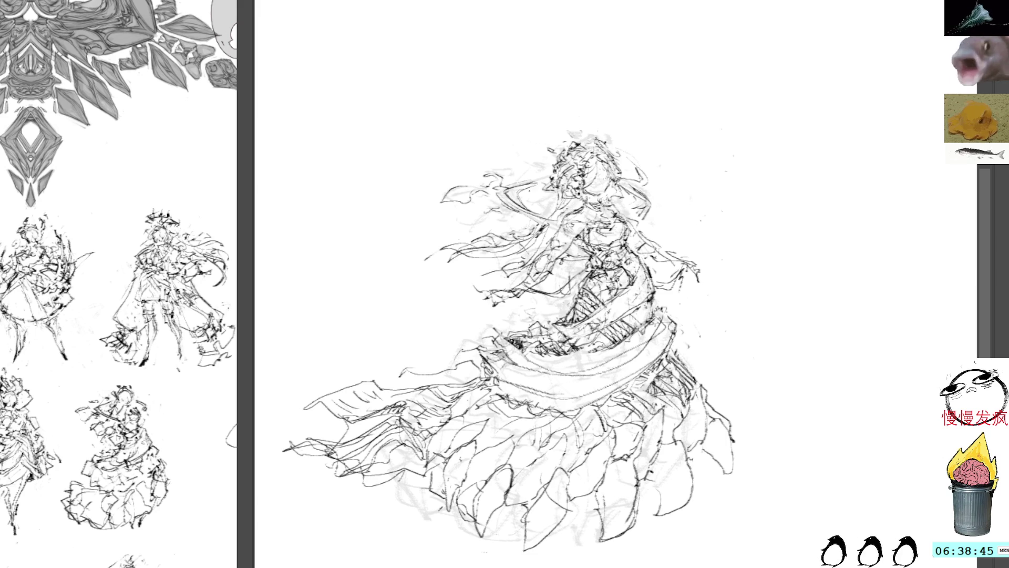
key("ctrl+t")
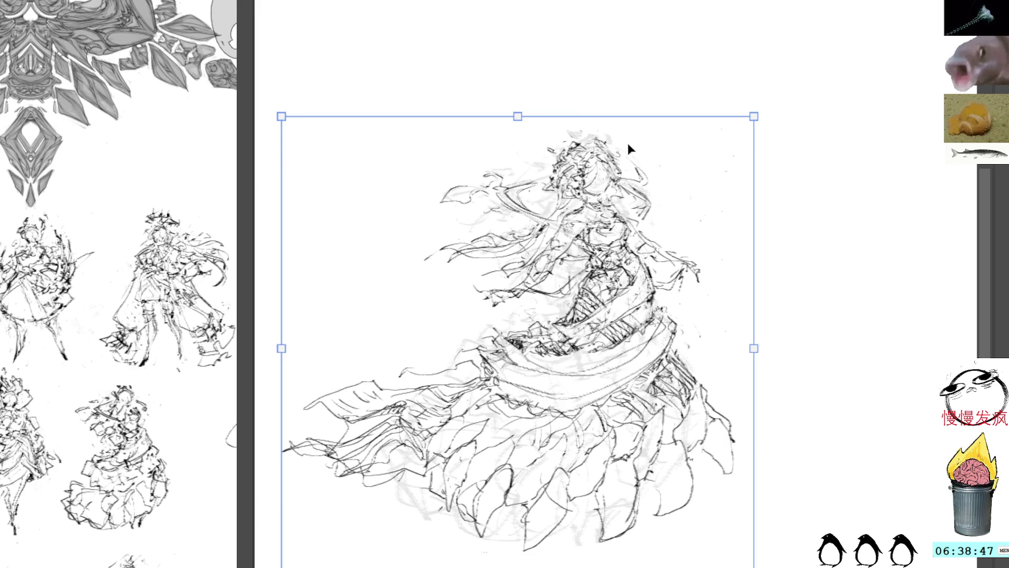
Step: Enlarge and reposition the whole sketch layer with a free transform, then fade it to light grey
key("Escape")
scroll(699, 163, "down", 2)
left_click_drag(757, 177, 633, 164)
key("ctrl+t")
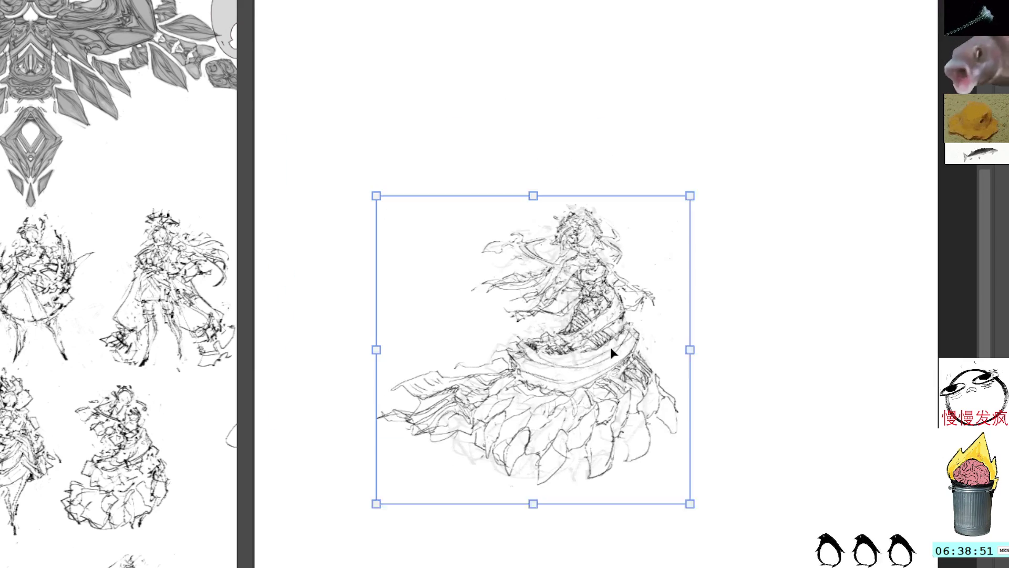
scroll(534, 187, "up", 3)
mouse_move(653, 27)
left_mouse_down()
mouse_move(704, 232)
mouse_move(724, 78)
mouse_move(760, 53)
mouse_move(773, 100)
left_mouse_up()
mouse_move(809, 132)
left_mouse_down()
mouse_move(710, 312)
mouse_move(739, 234)
mouse_move(752, 253)
left_mouse_up()
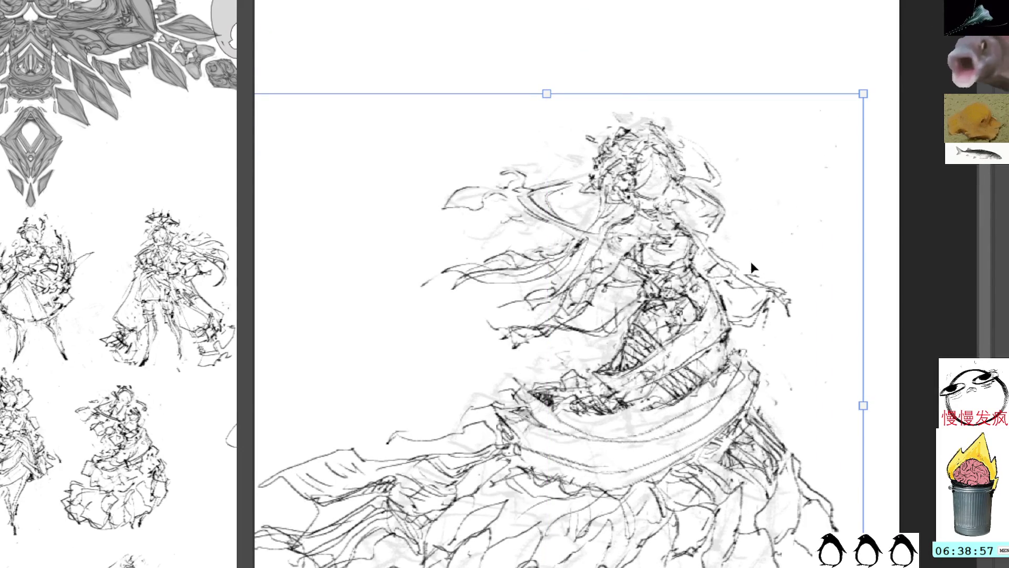
left_click_drag(546, 93, 547, 71)
mouse_move(568, 115)
left_mouse_down()
mouse_move(615, 94)
mouse_move(591, 112)
left_mouse_up()
key("Return")
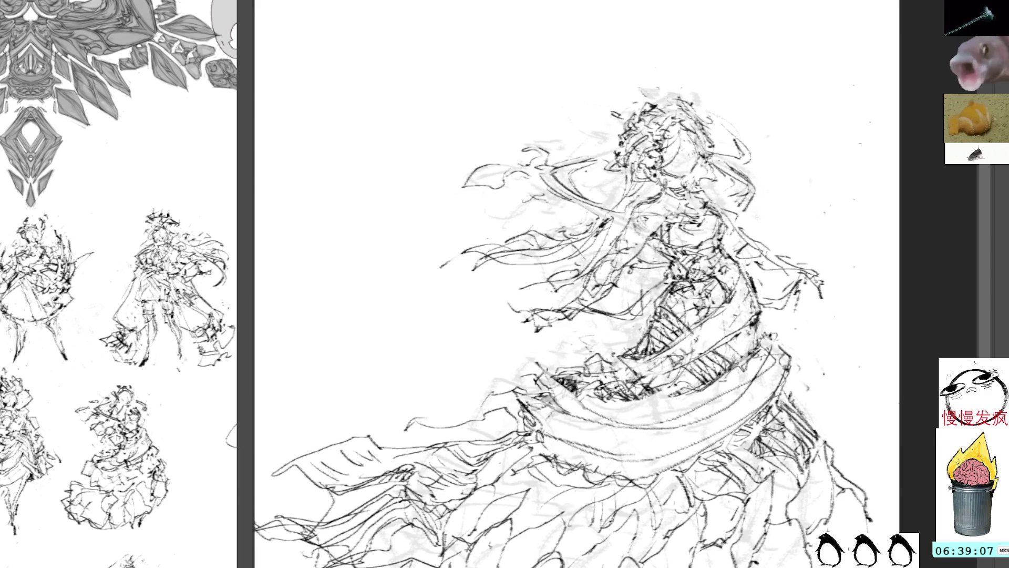
key("5")
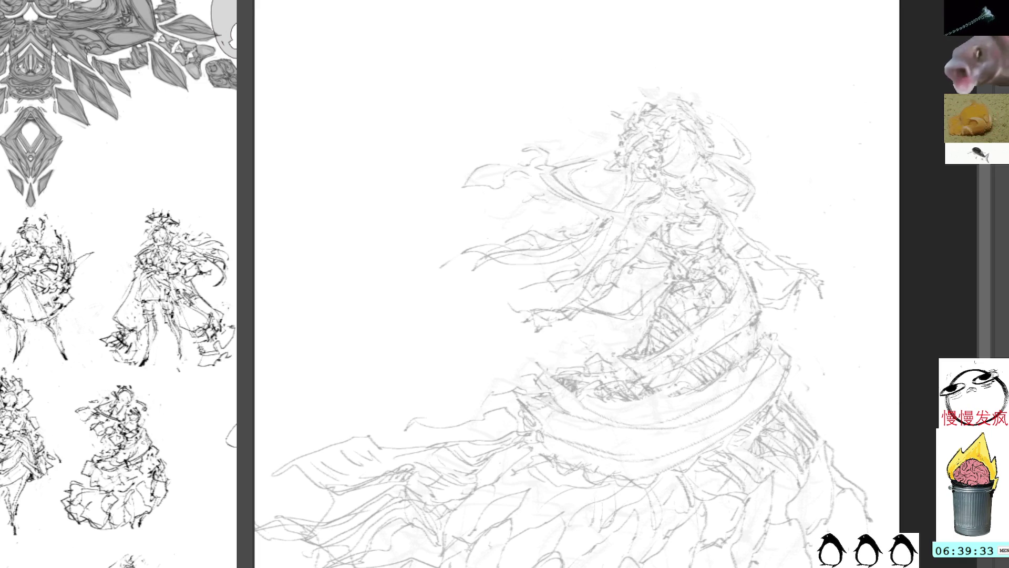
Step: Draw an eye on the face and a dark curve around the head, redrawing after an undo
mouse_move(663, 143)
left_mouse_down()
mouse_move(658, 161)
mouse_move(667, 128)
mouse_move(695, 164)
left_mouse_up()
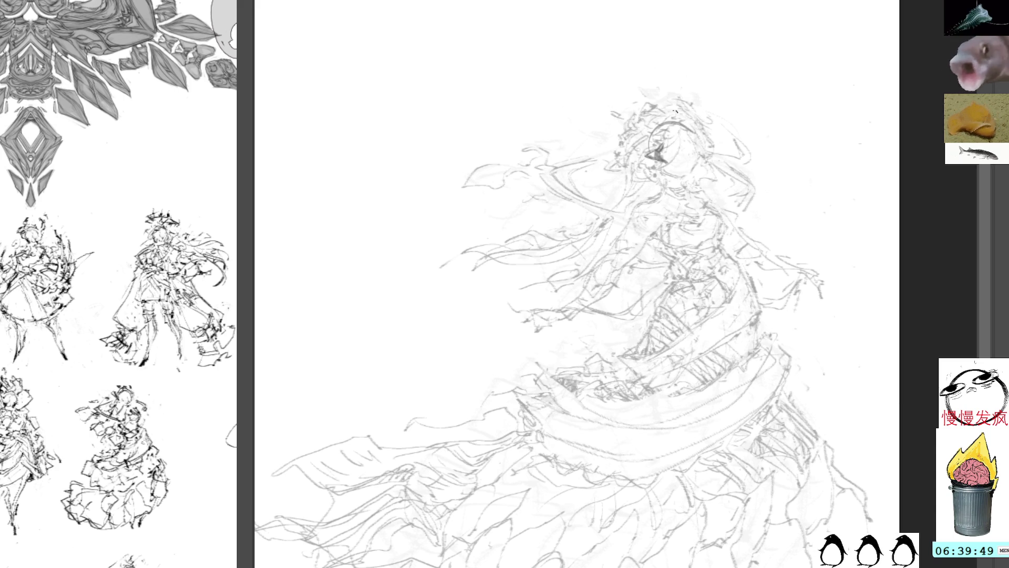
left_click_drag(677, 130, 653, 181)
mouse_move(659, 144)
left_mouse_down()
mouse_move(675, 135)
mouse_move(684, 180)
mouse_move(651, 141)
mouse_move(699, 150)
mouse_move(695, 167)
mouse_move(677, 136)
left_mouse_up()
key("ctrl+z")
key("ctrl+z")
key("ctrl+z")
key("ctrl+z")
key("ctrl+z")
mouse_move(670, 129)
left_mouse_down()
mouse_move(700, 161)
mouse_move(655, 164)
mouse_move(698, 167)
left_mouse_up()
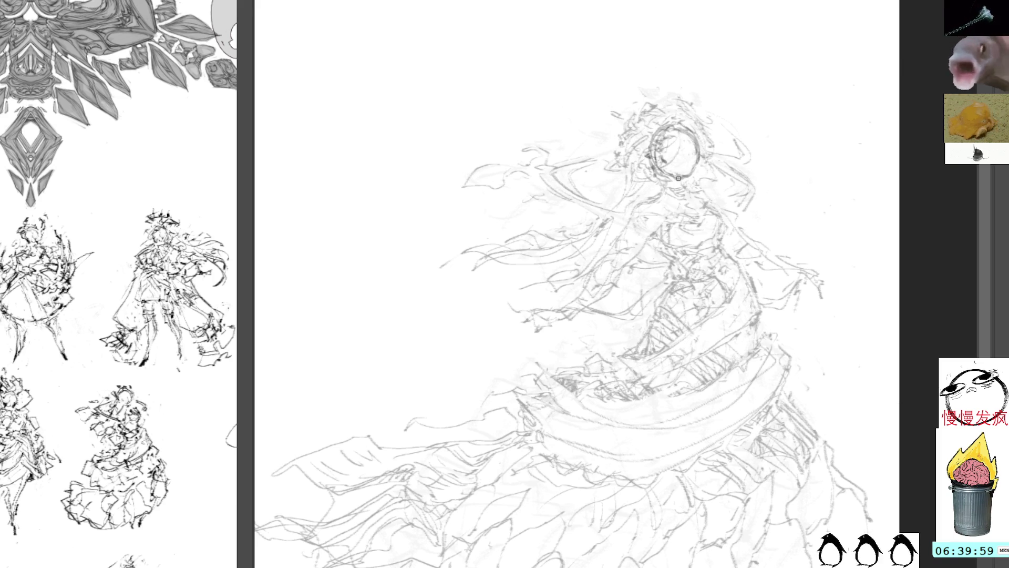
Step: Lasso and delete the dark ring around the head, then add a short stroke near it
mouse_move(675, 110)
left_mouse_down()
mouse_move(707, 131)
mouse_move(666, 128)
left_mouse_up()
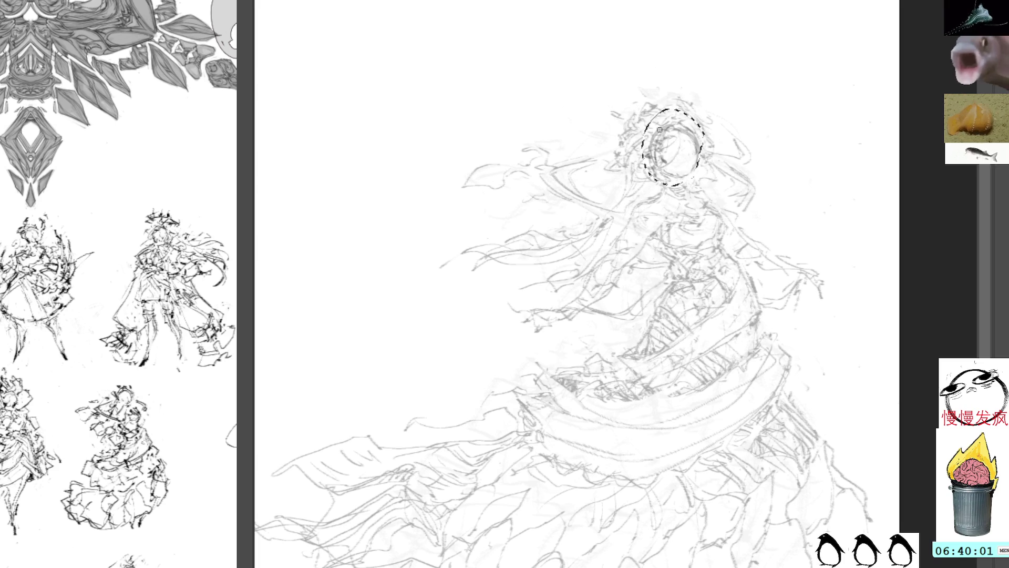
key("Delete")
key("ctrl+d")
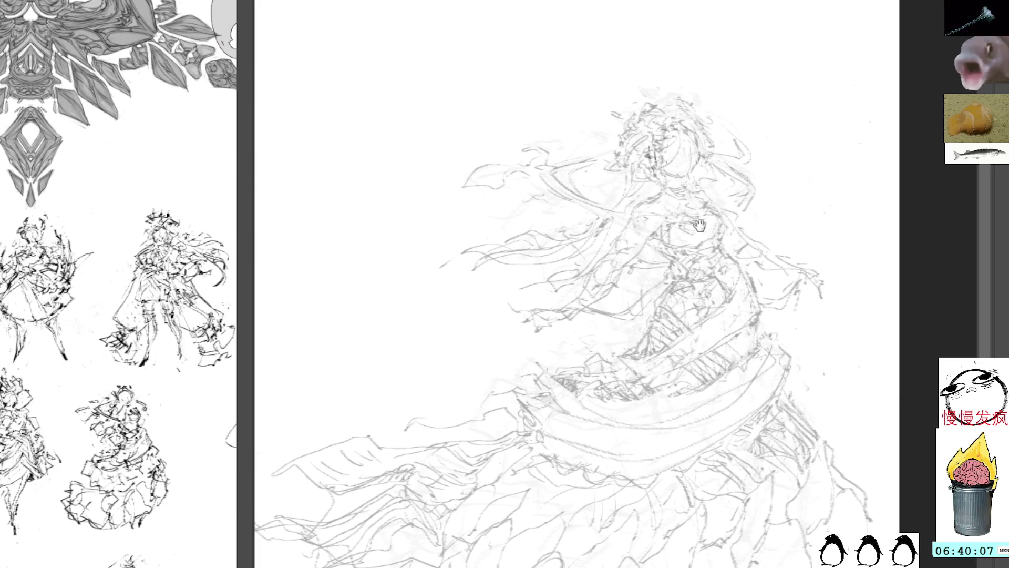
left_click_drag(704, 232, 648, 202)
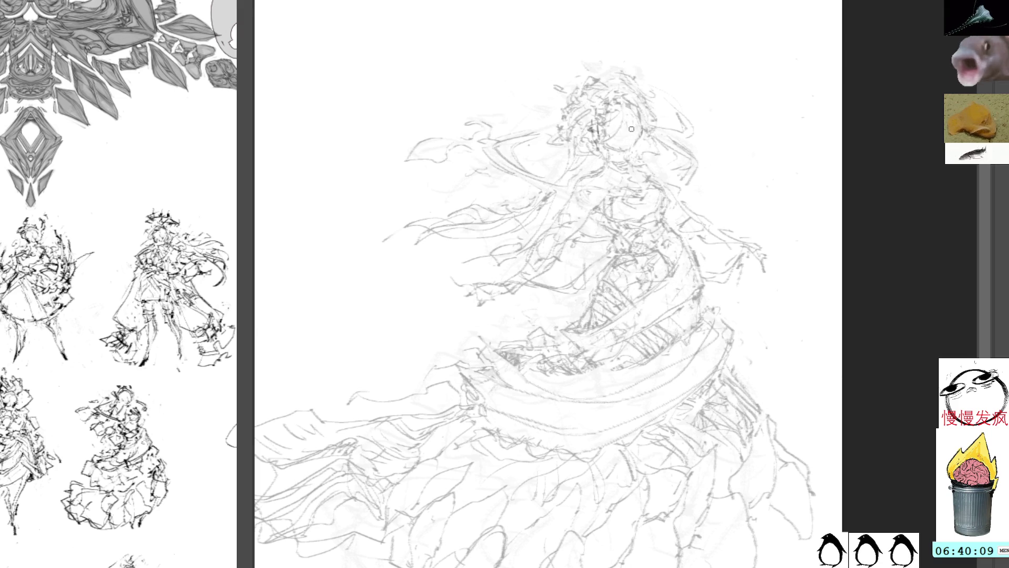
left_click_drag(608, 130, 637, 122)
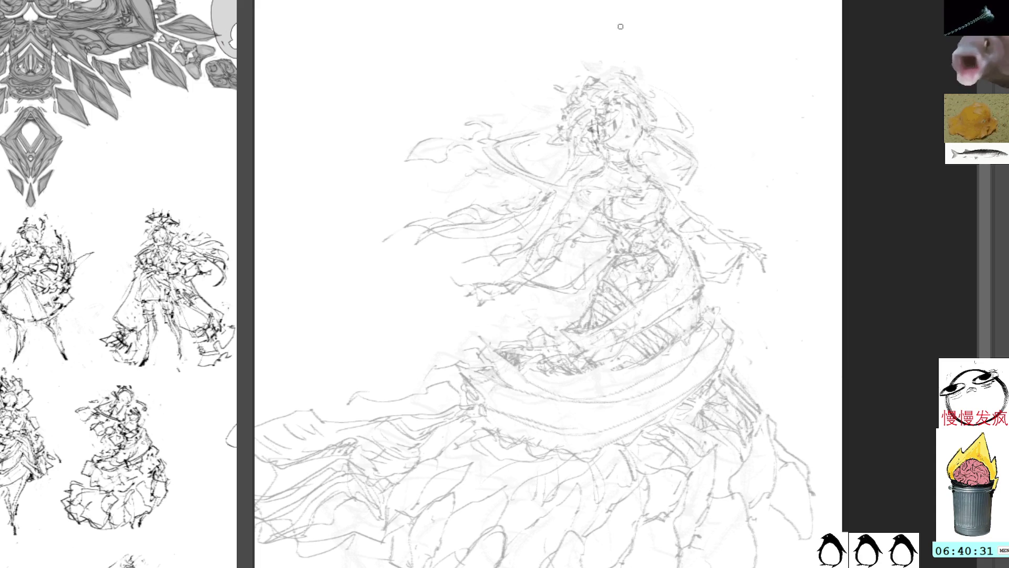
Step: Darken the eye and hair strokes on the head and add small dark marks on the face
left_click_drag(590, 124, 601, 136)
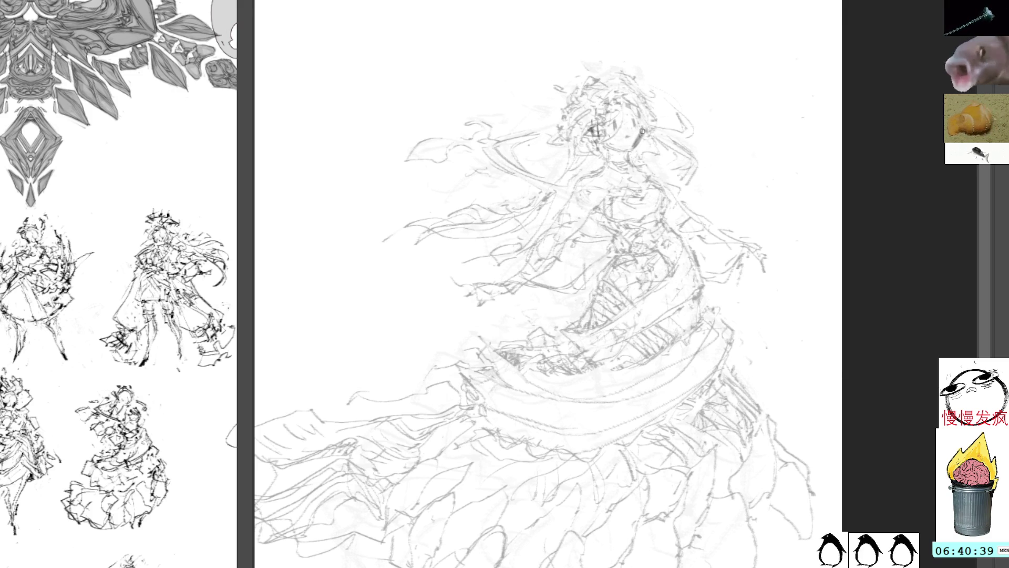
left_click_drag(599, 123, 599, 124)
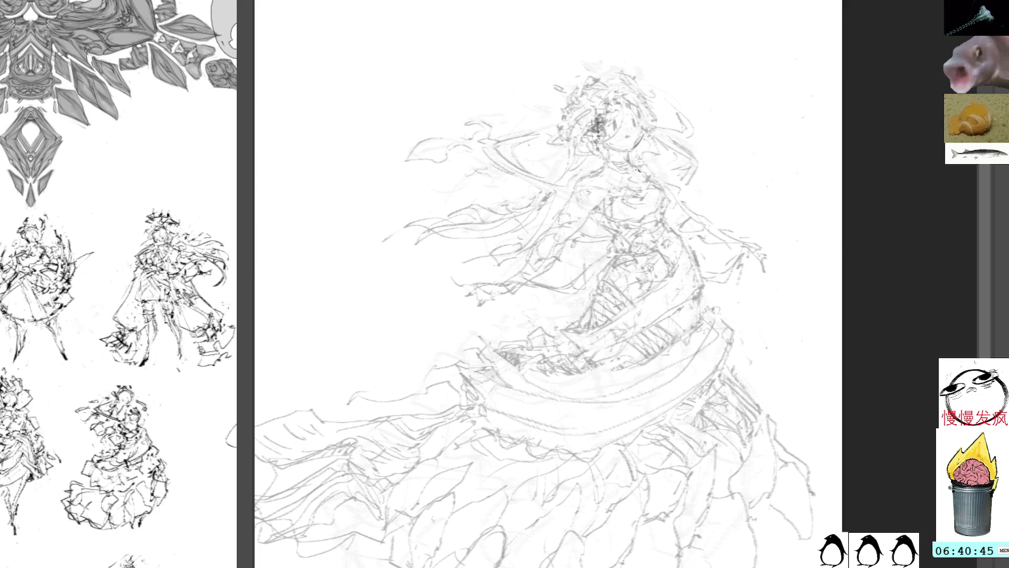
left_click_drag(636, 208, 614, 191)
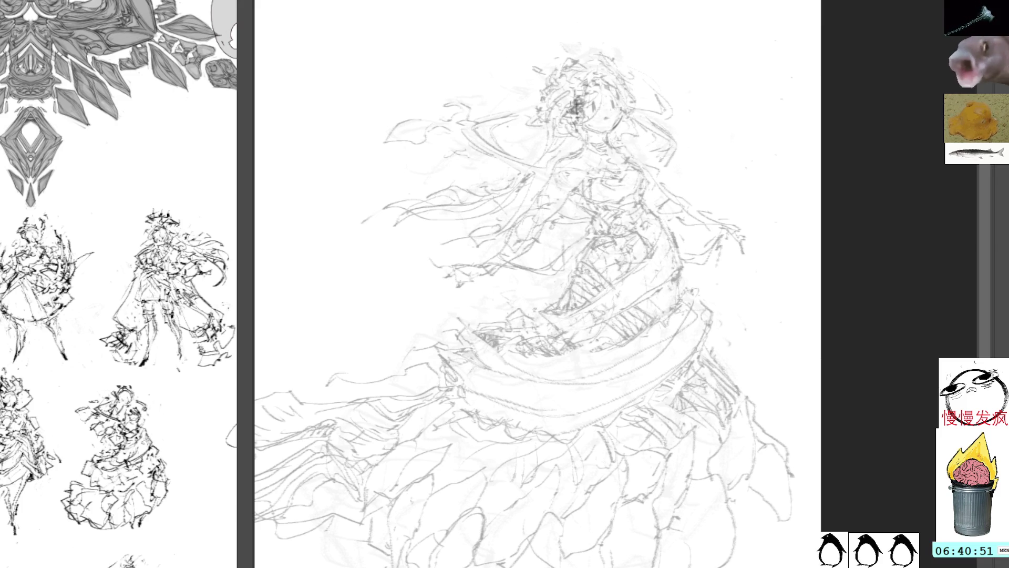
left_click_drag(610, 140, 628, 151)
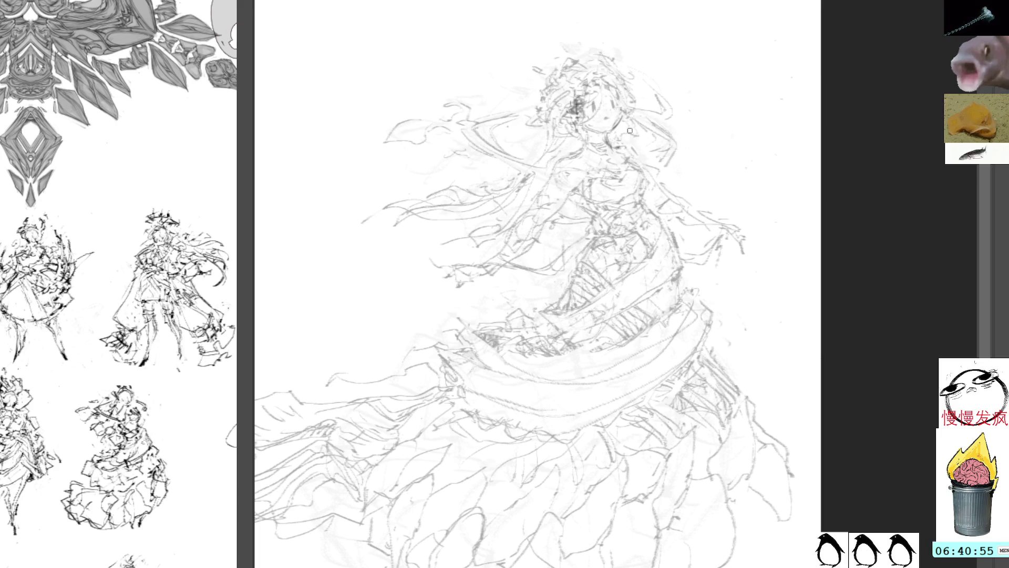
mouse_move(616, 152)
left_mouse_down()
mouse_move(637, 143)
mouse_move(647, 188)
left_mouse_up()
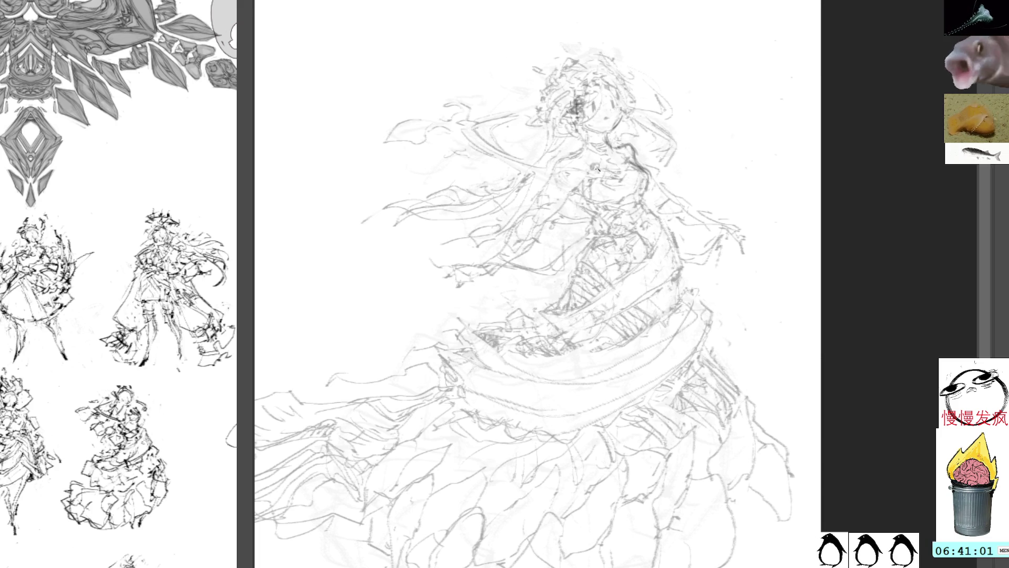
Step: Add short dark lines on the upper torso, undoing a stray scribble below the face
left_click_drag(598, 167, 587, 167)
key("ctrl+z")
key("ctrl+z")
key("ctrl+z")
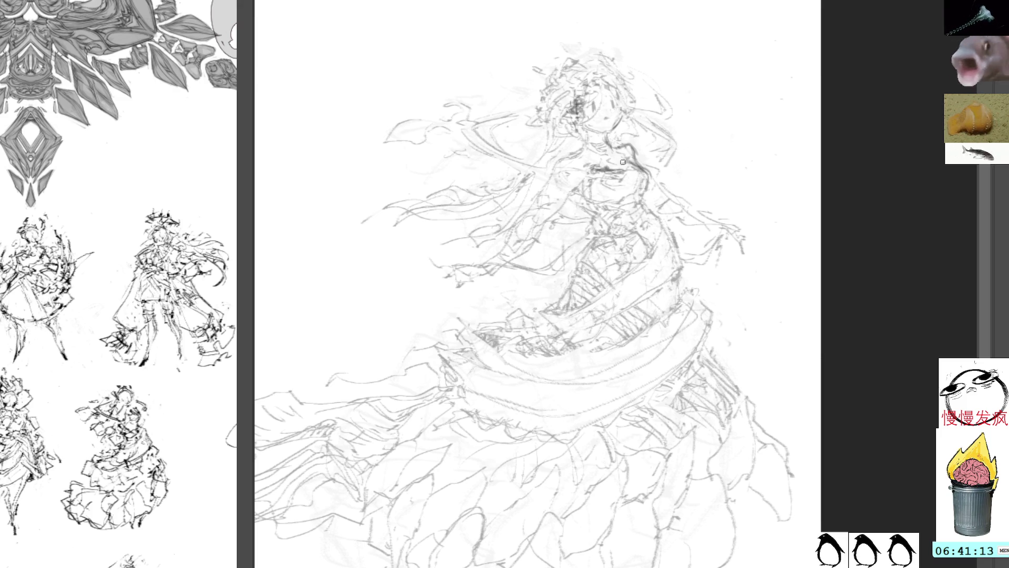
left_click_drag(625, 173, 633, 172)
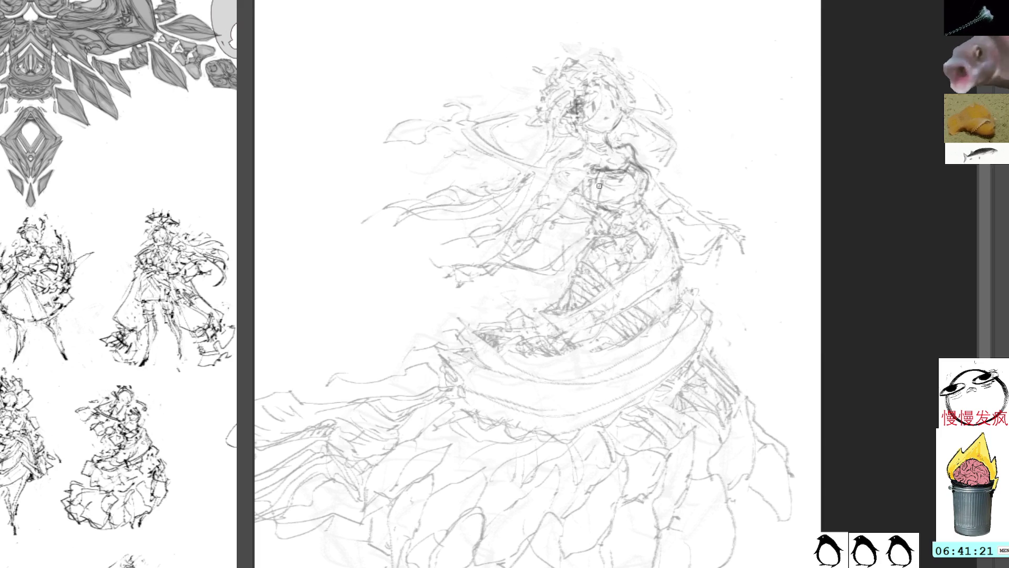
left_click_drag(598, 181, 604, 213)
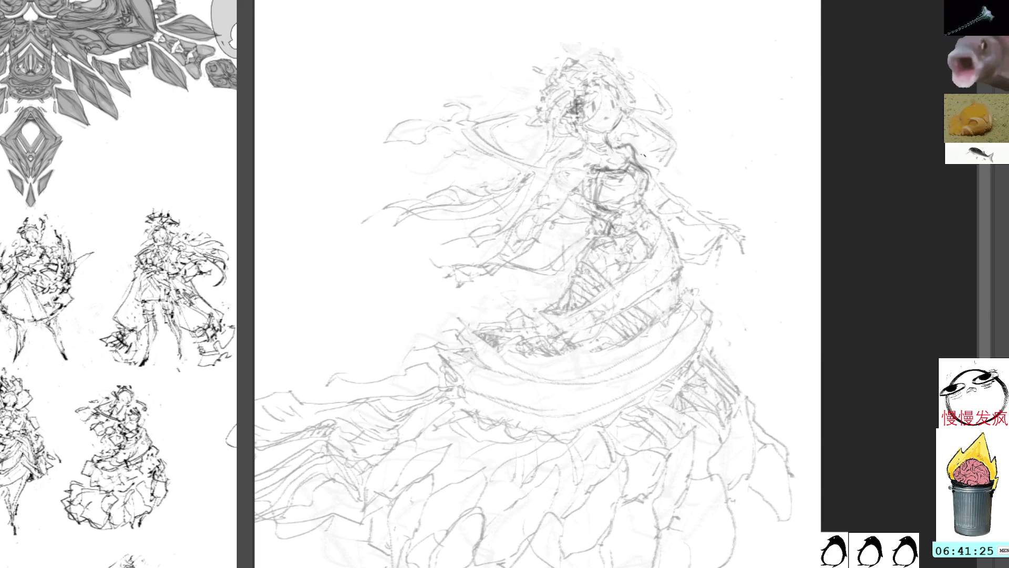
left_click_drag(646, 187, 648, 205)
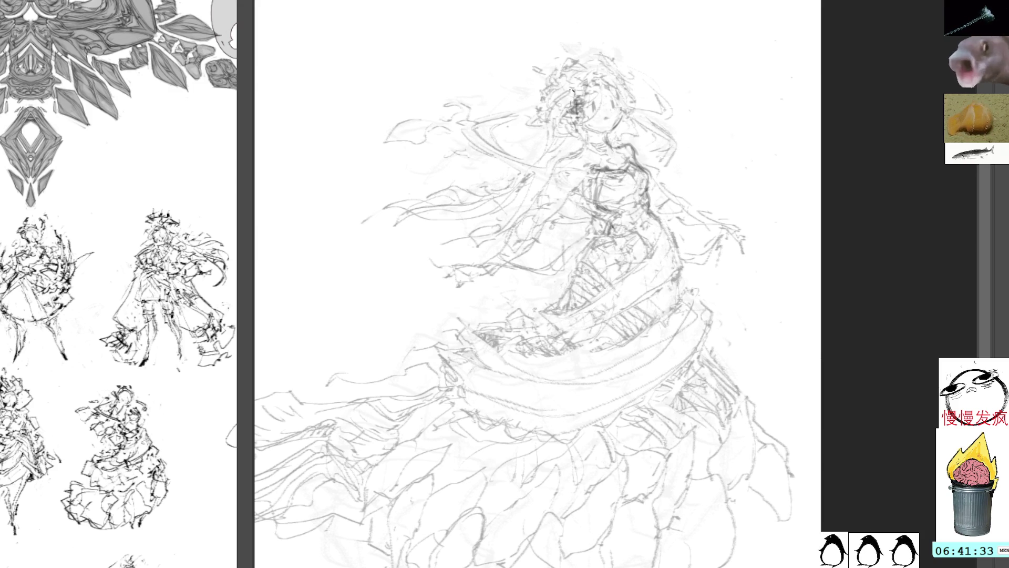
left_click_drag(670, 206, 688, 202)
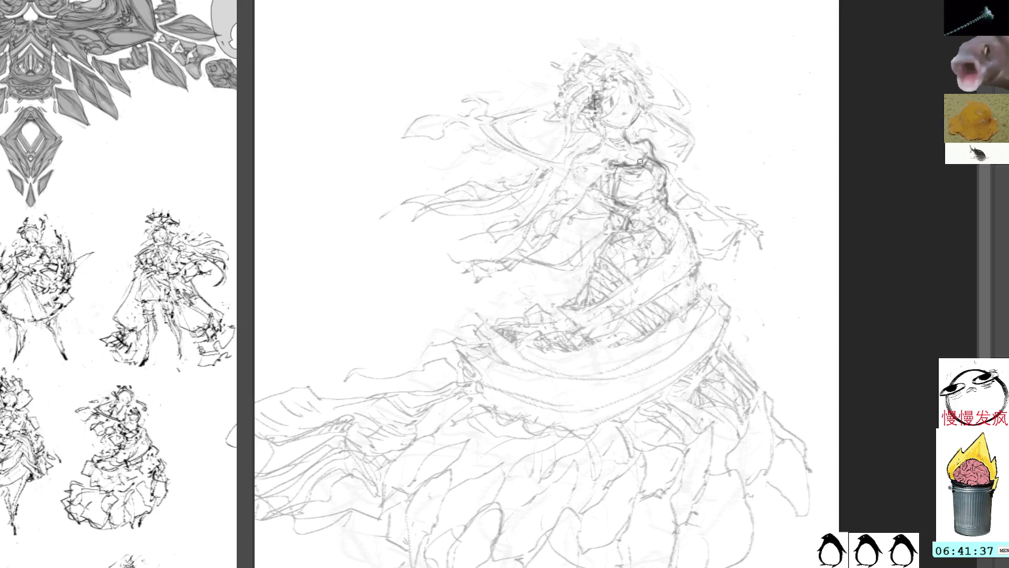
Step: Draw darker lines on the chest, neck and waist, undoing a stray dark loop on the chest
mouse_move(618, 197)
left_mouse_down()
mouse_move(625, 212)
mouse_move(614, 213)
left_mouse_up()
mouse_move(625, 124)
left_mouse_down()
mouse_move(655, 170)
mouse_move(613, 197)
mouse_move(615, 179)
left_mouse_up()
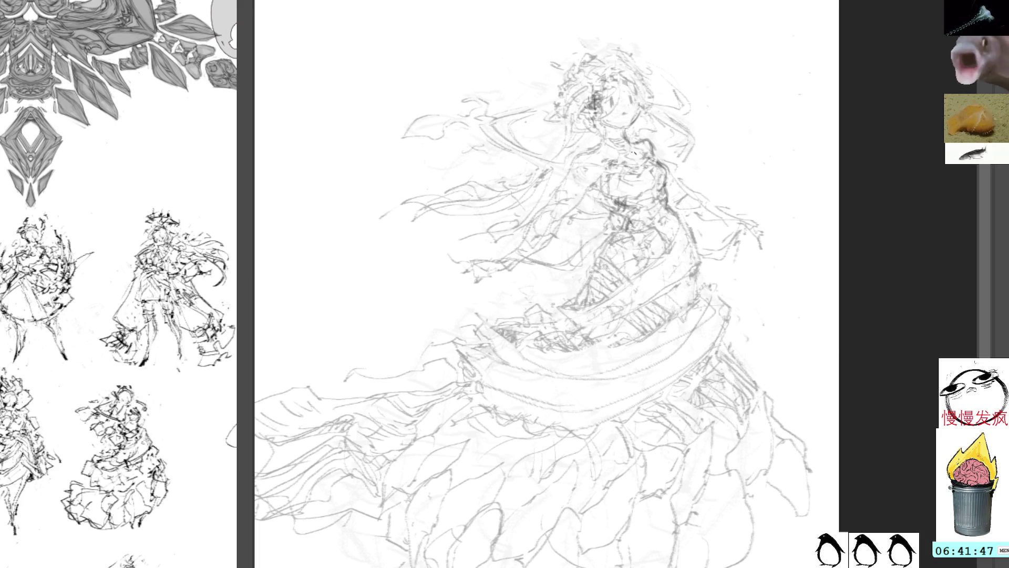
mouse_move(636, 149)
left_mouse_down()
mouse_move(622, 166)
mouse_move(612, 152)
mouse_move(617, 169)
mouse_move(611, 163)
left_mouse_up()
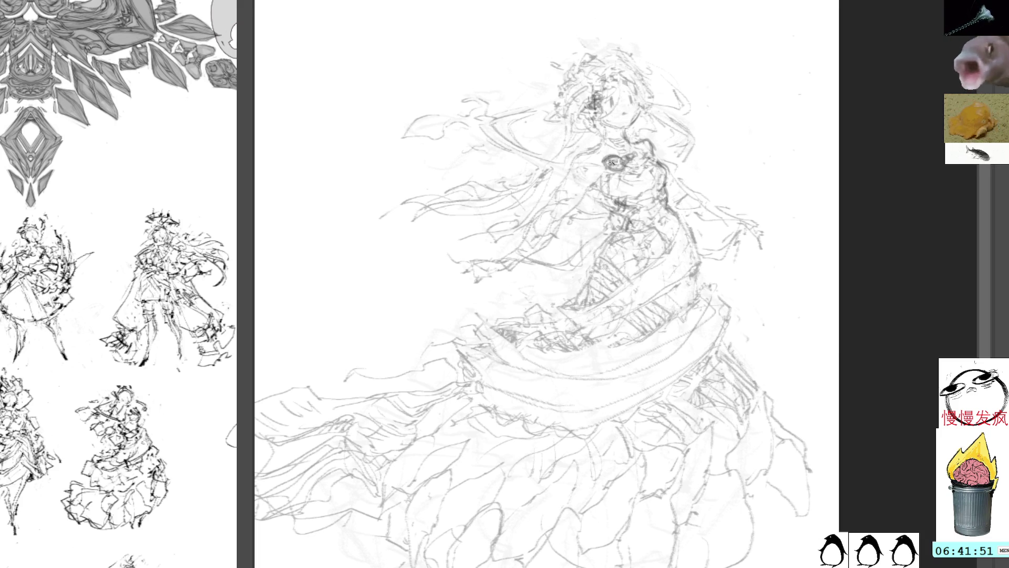
key("ctrl+z")
key("ctrl+z")
key("ctrl+z")
key("ctrl+z")
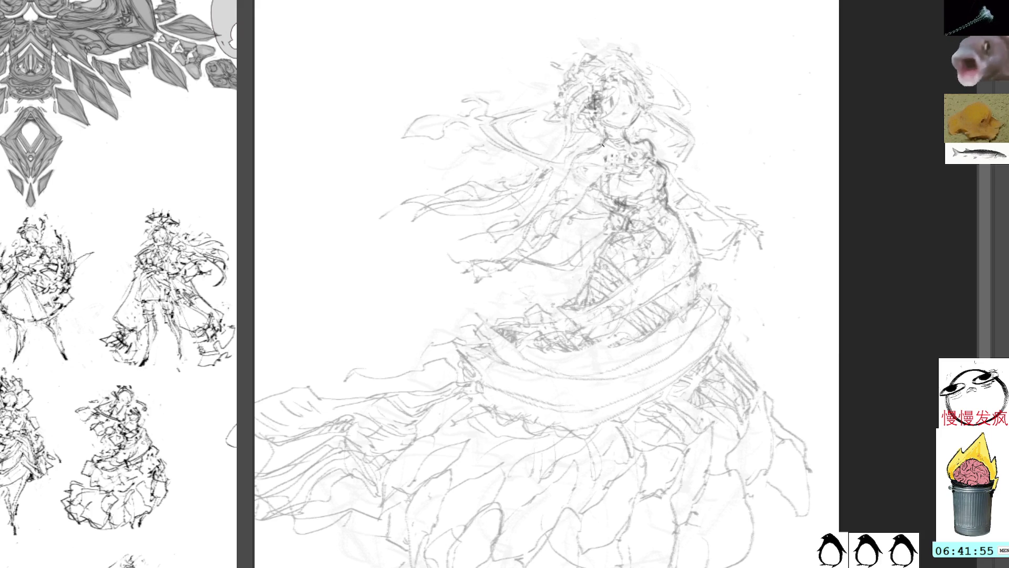
mouse_move(589, 148)
left_mouse_down()
mouse_move(579, 181)
mouse_move(609, 210)
mouse_move(596, 195)
left_mouse_up()
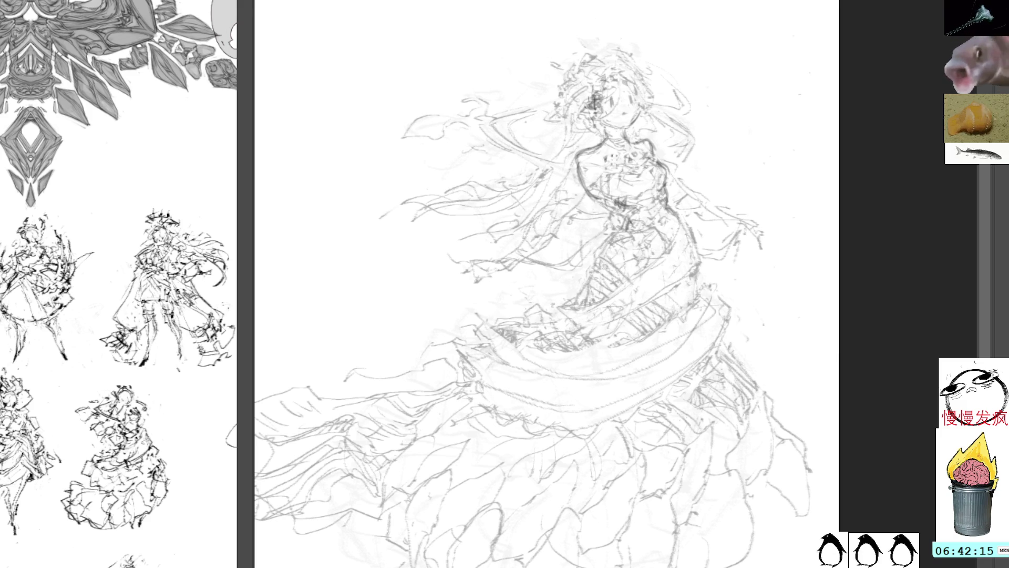
left_click_drag(581, 160, 594, 196)
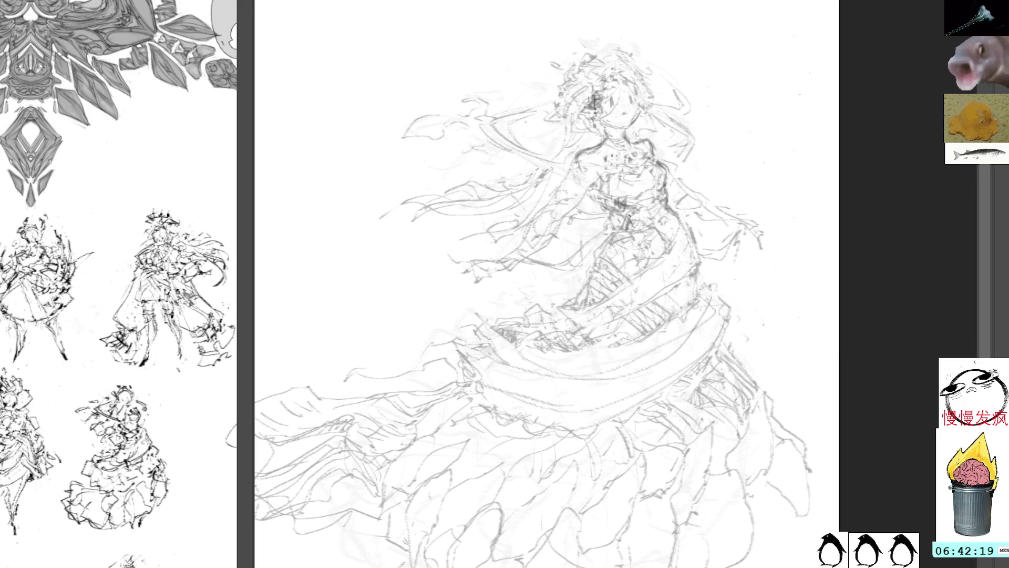
Step: Add dark detail strokes down the bodice and along its right side
mouse_move(632, 202)
left_mouse_down()
mouse_move(624, 232)
mouse_move(660, 241)
left_mouse_up()
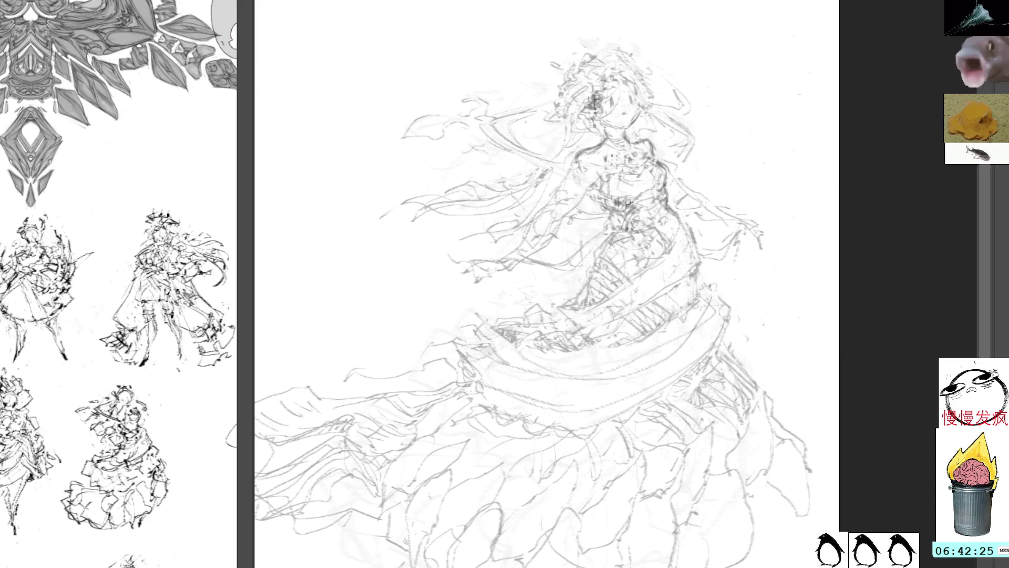
mouse_move(625, 212)
left_mouse_down()
mouse_move(614, 221)
mouse_move(627, 208)
mouse_move(628, 236)
mouse_move(599, 259)
mouse_move(608, 272)
left_mouse_up()
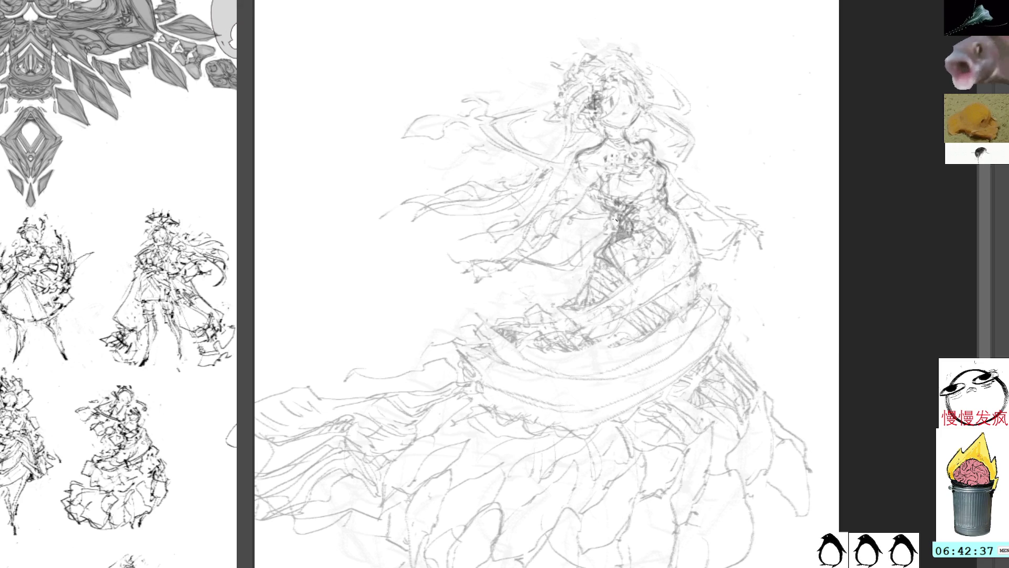
left_click_drag(630, 238, 639, 268)
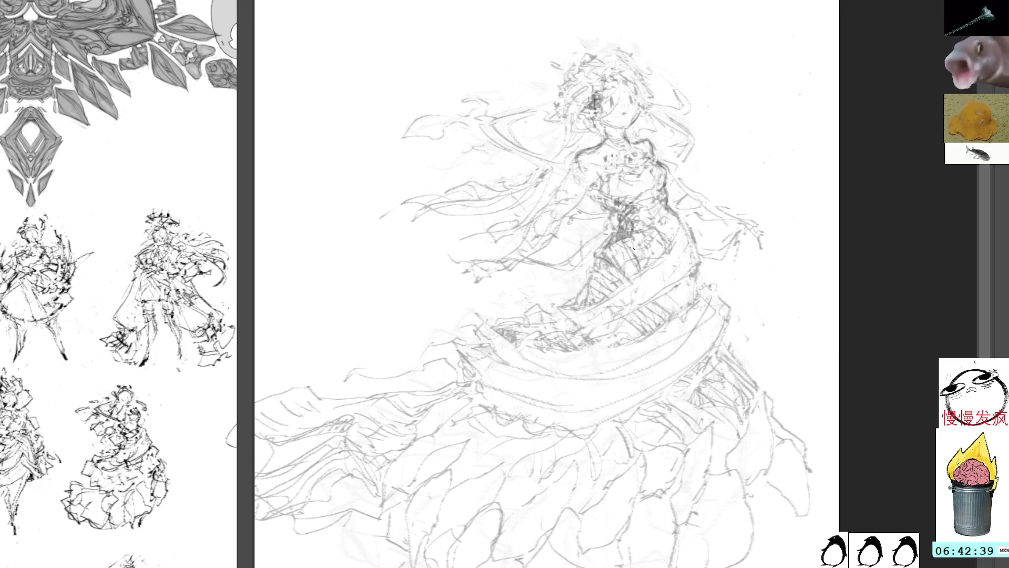
mouse_move(654, 234)
left_mouse_down()
mouse_move(663, 253)
mouse_move(662, 224)
mouse_move(631, 229)
left_mouse_up()
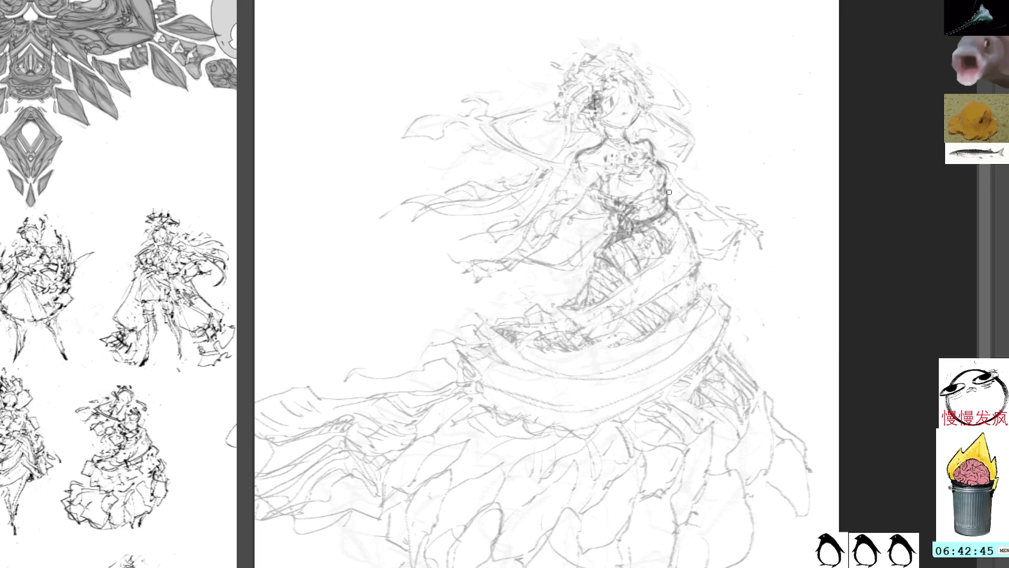
left_click_drag(666, 190, 667, 211)
Step: Resize the brush and trace a firmer line along the bodice's left edge into the left arm
key("e")
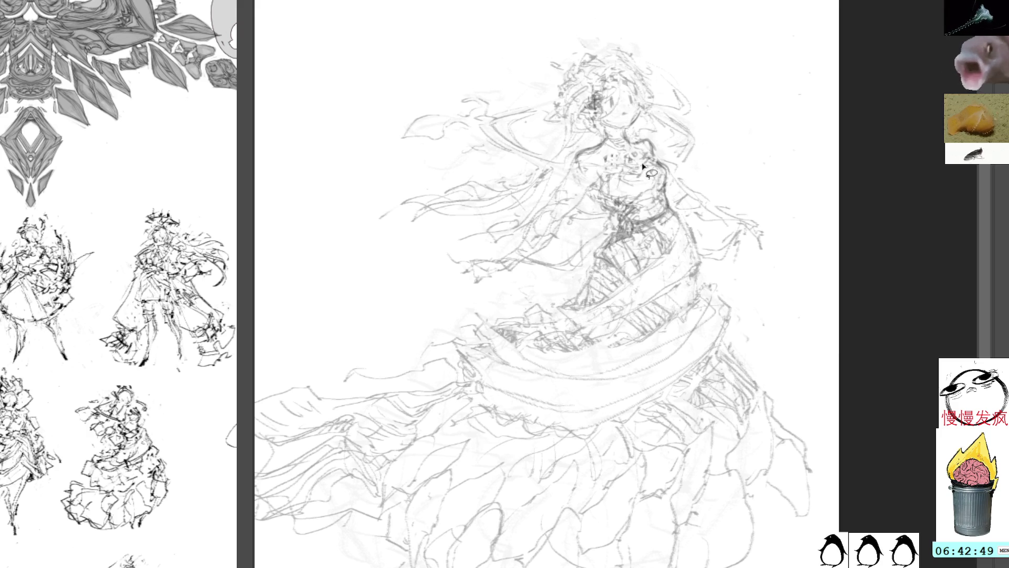
key("e")
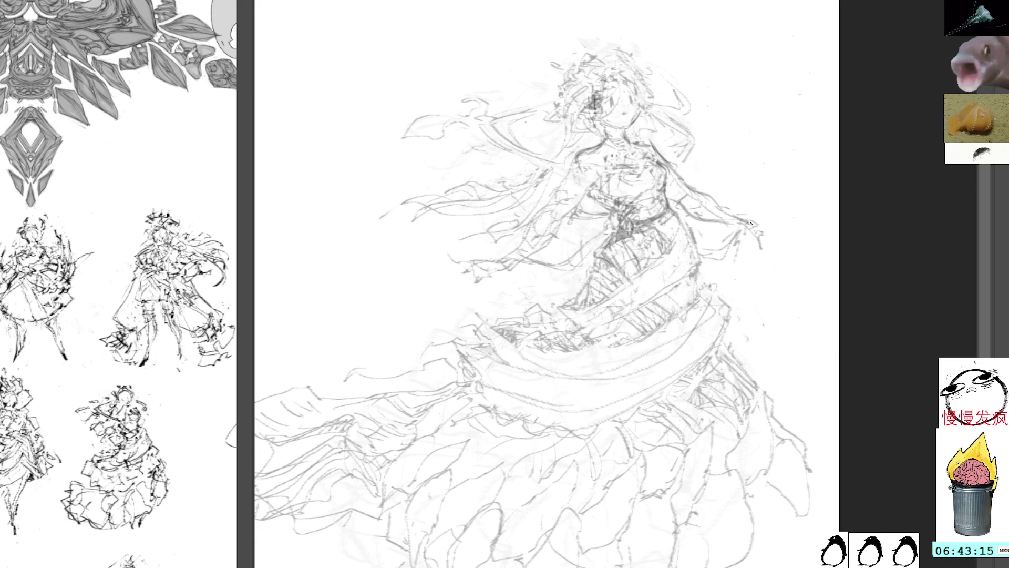
left_click_drag(576, 155, 547, 206)
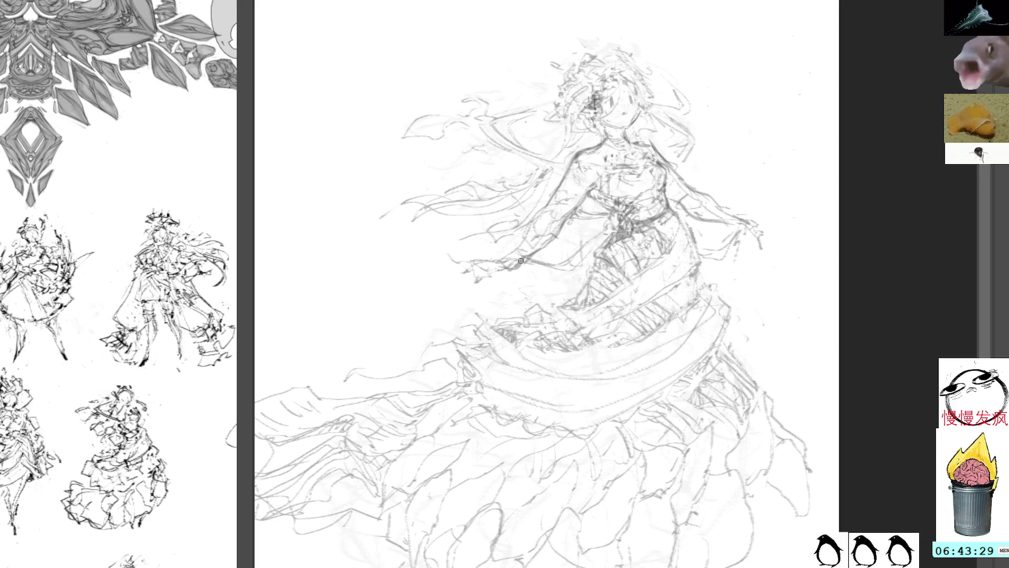
mouse_move(541, 247)
left_mouse_down()
mouse_move(507, 279)
mouse_move(481, 256)
mouse_move(508, 253)
left_mouse_up()
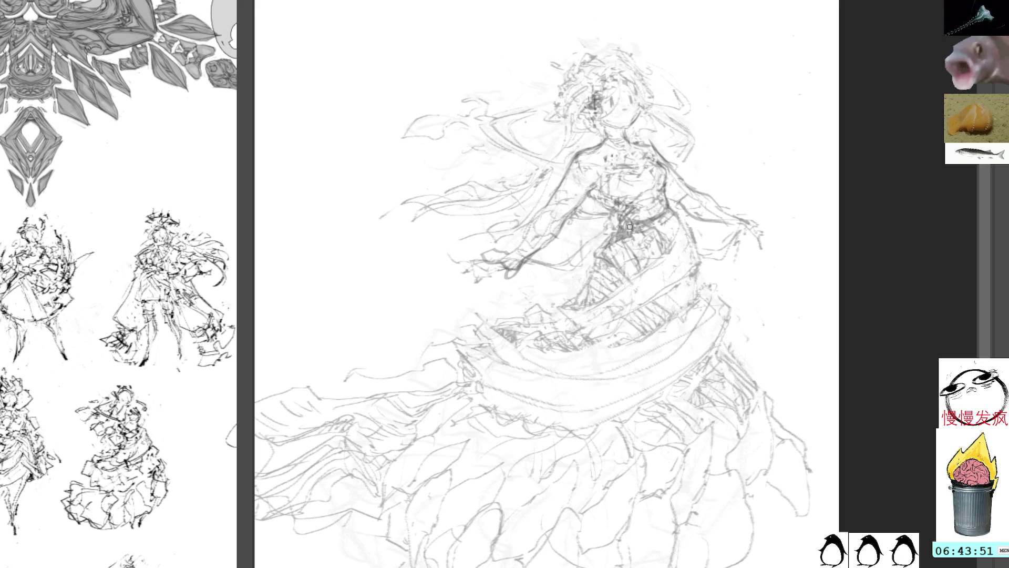
Step: Add dark pencil strokes around the figure's waist
left_click_drag(622, 191, 635, 205)
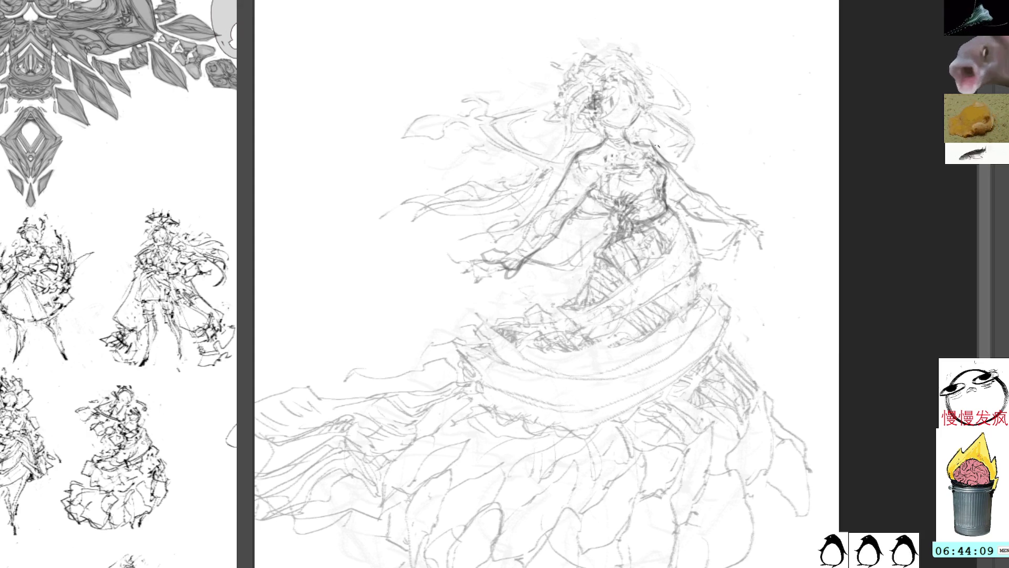
left_click_drag(673, 174, 618, 157)
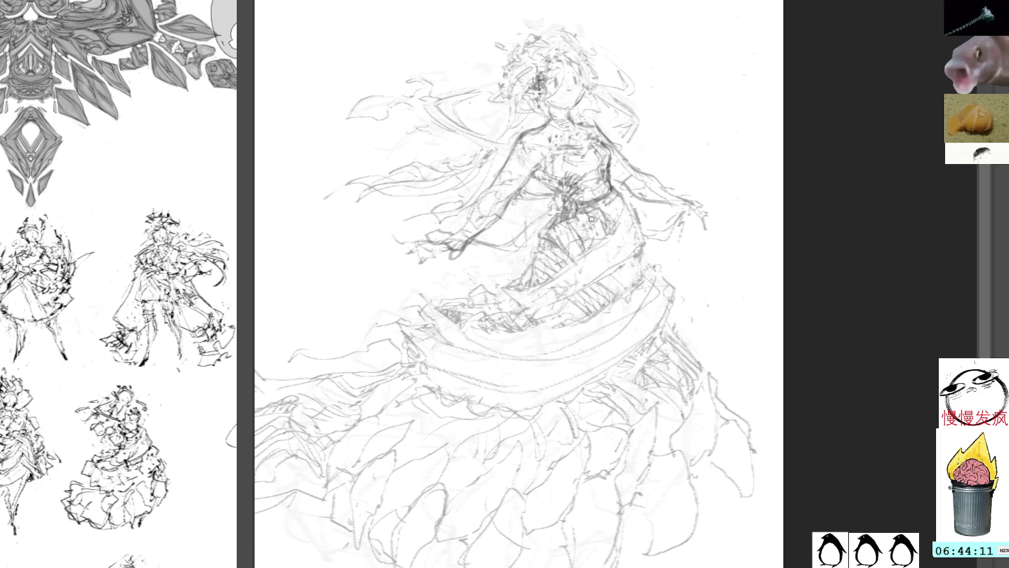
Step: Hatch the lower bodice and upper skirt with short dark strokes, densest on the skirt's left side
mouse_move(582, 245)
left_mouse_down()
mouse_move(568, 218)
mouse_move(539, 249)
mouse_move(544, 235)
left_mouse_up()
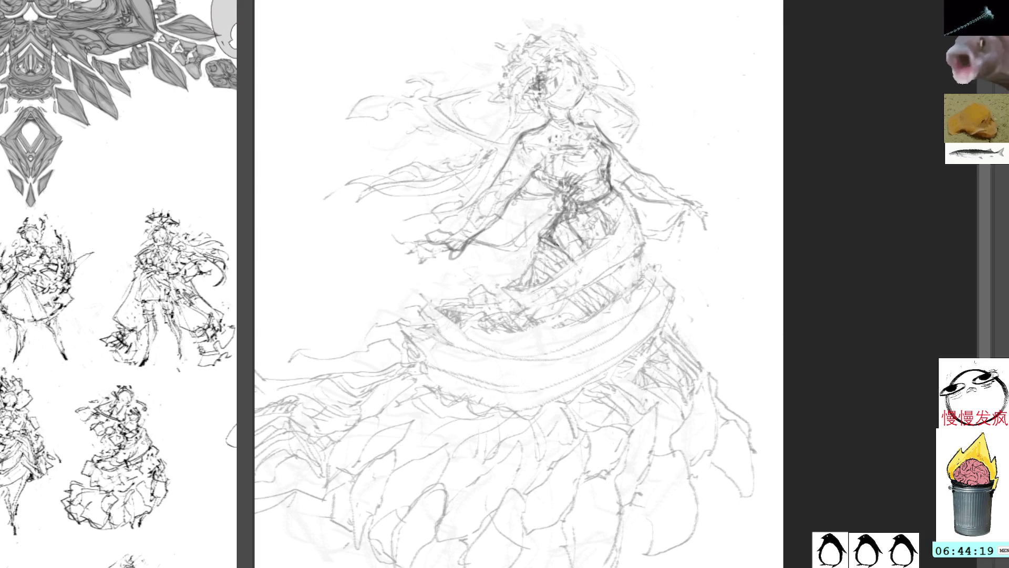
left_click_drag(549, 231, 532, 254)
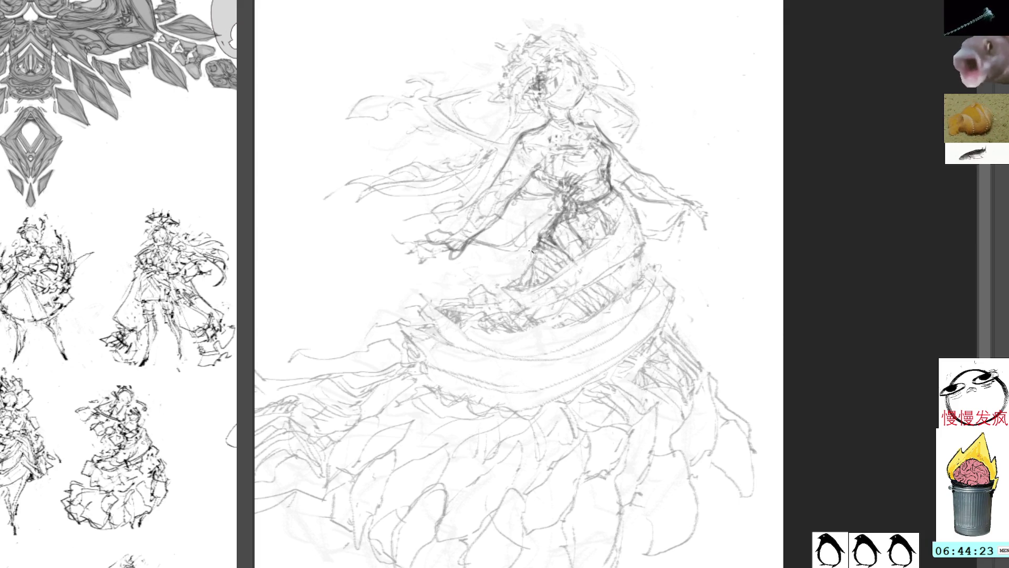
left_click_drag(543, 248, 526, 276)
left_click_drag(588, 299, 577, 309)
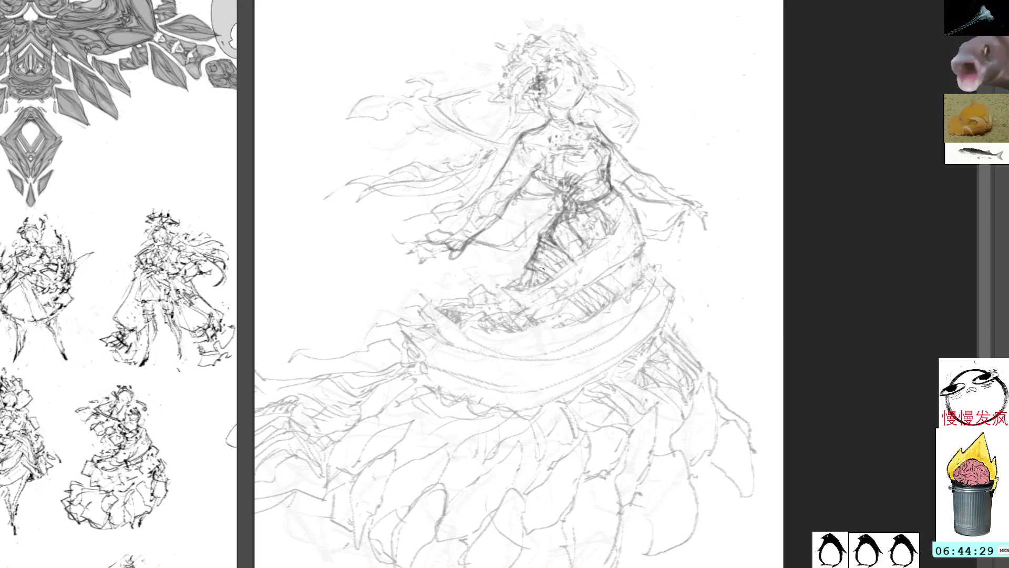
left_click_drag(540, 264, 523, 275)
mouse_move(551, 272)
left_mouse_down()
mouse_move(534, 282)
mouse_move(549, 309)
left_mouse_up()
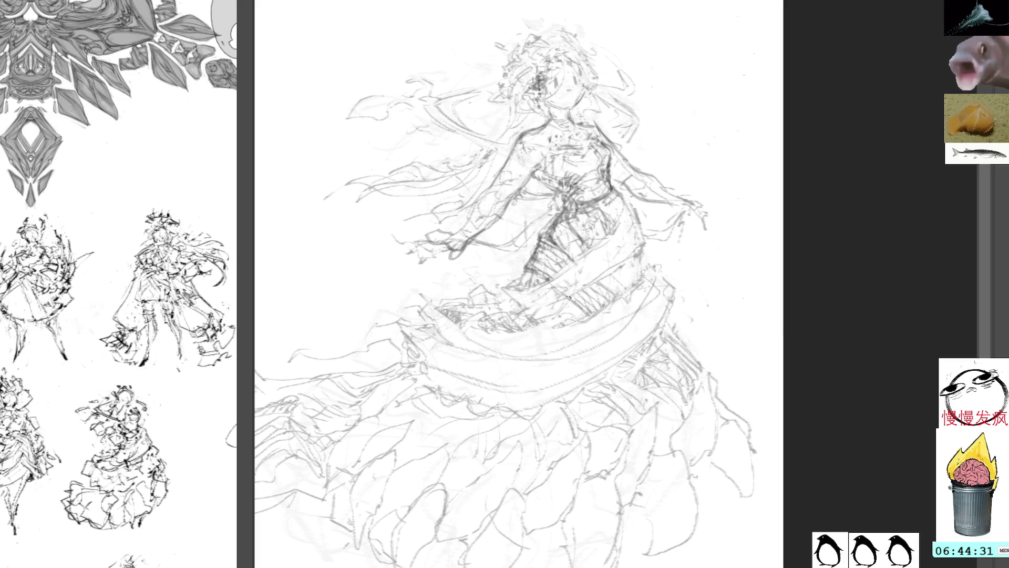
mouse_move(613, 277)
left_mouse_down()
mouse_move(602, 295)
mouse_move(600, 285)
left_mouse_up()
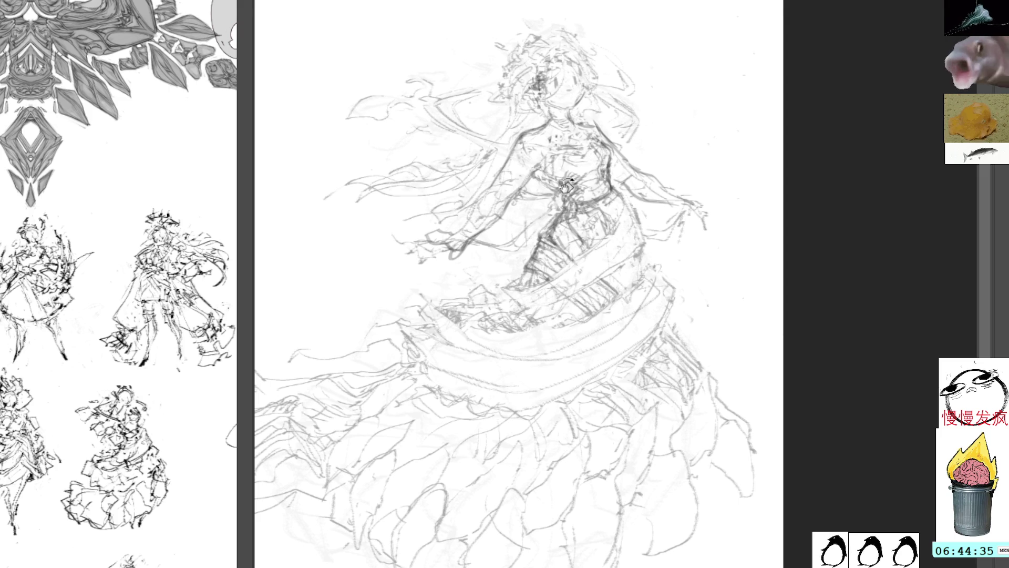
mouse_move(528, 268)
left_mouse_down()
mouse_move(518, 289)
mouse_move(498, 293)
left_mouse_up()
left_click_drag(516, 291, 498, 301)
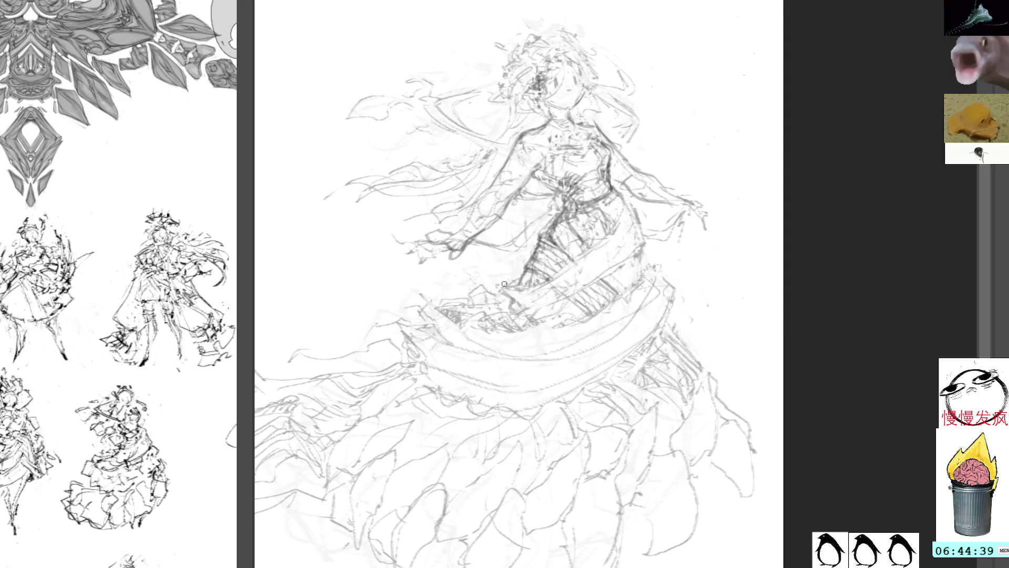
mouse_move(625, 265)
left_mouse_down()
mouse_move(599, 247)
mouse_move(538, 288)
left_mouse_up()
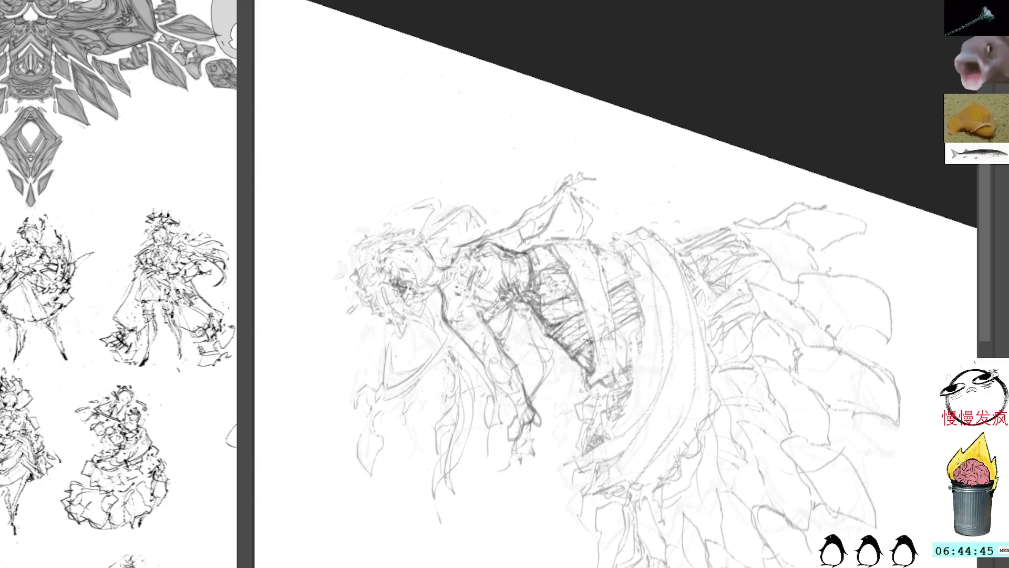
Step: Draw darker lines down both edges of the fitted skirt panel, then straighten and mirror the view
mouse_move(552, 251)
left_mouse_down()
mouse_move(591, 339)
mouse_move(595, 380)
left_mouse_up()
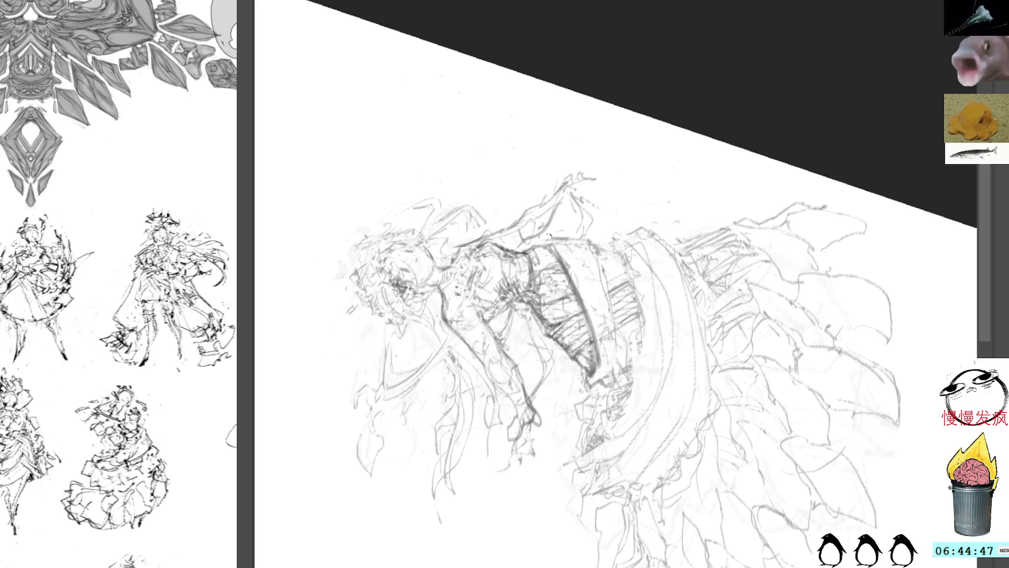
mouse_move(591, 238)
left_mouse_down()
mouse_move(617, 305)
mouse_move(618, 364)
mouse_move(589, 389)
left_mouse_up()
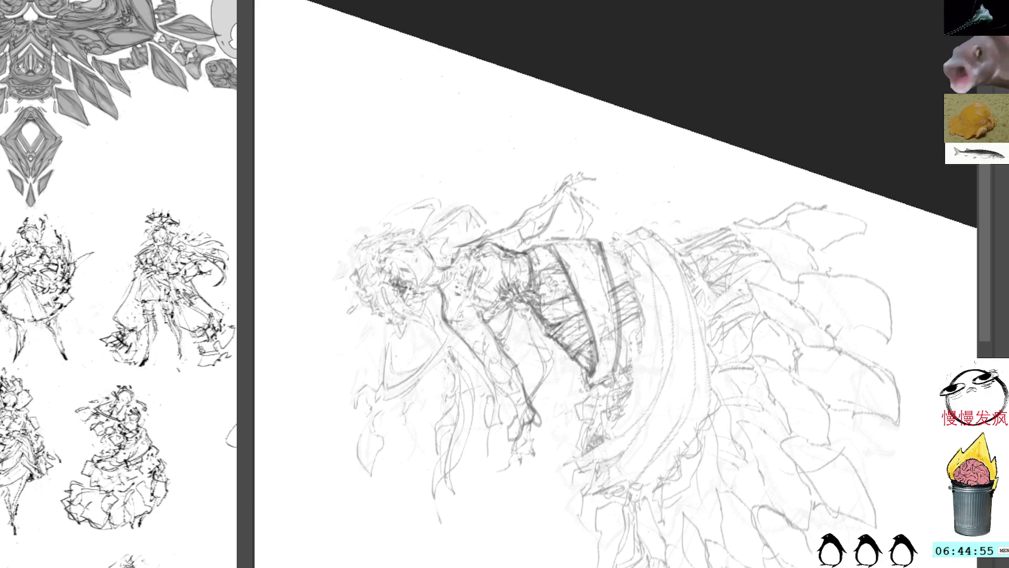
key("Delete")
left_click_drag(618, 169, 650, 169)
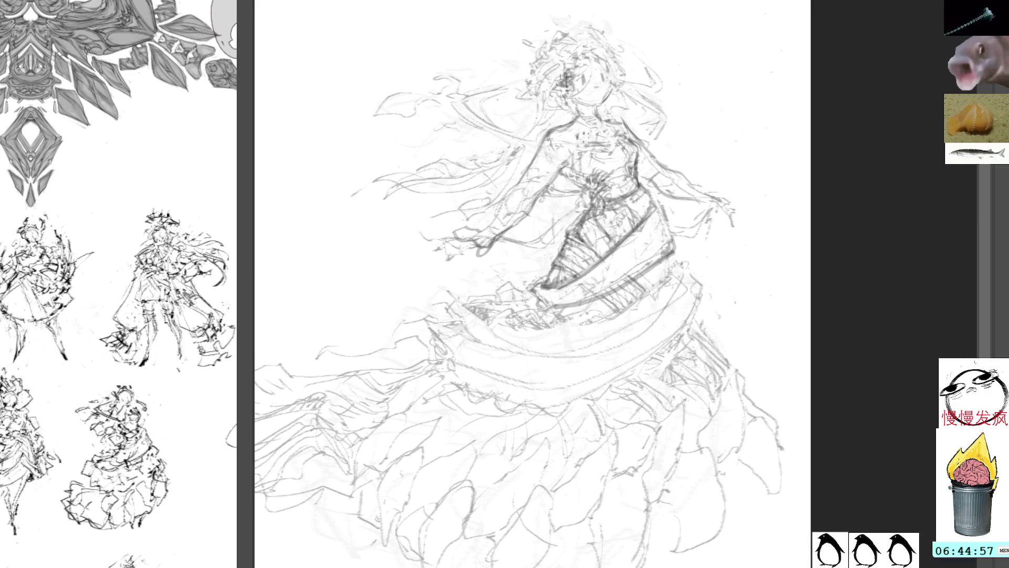
key("h")
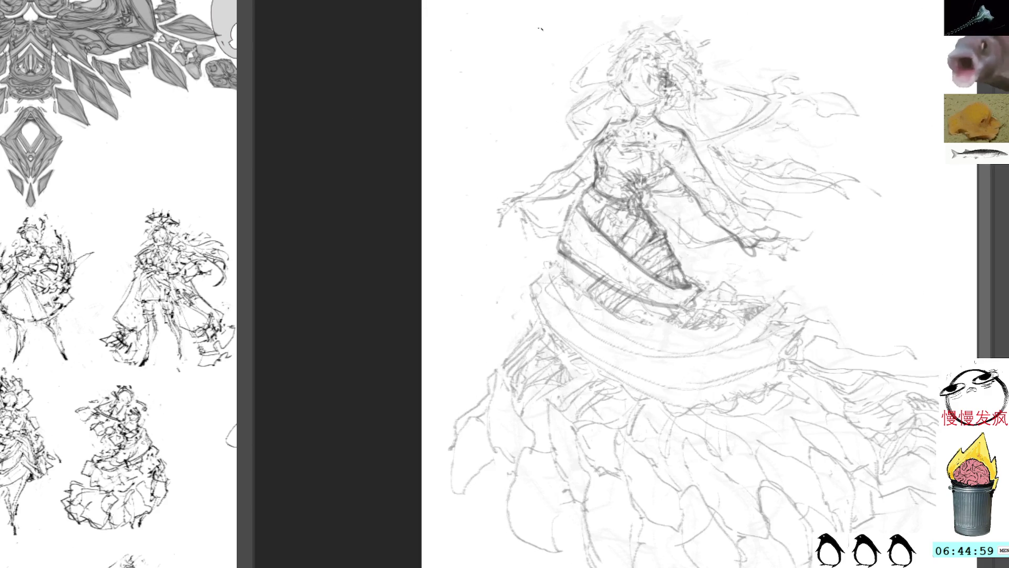
left_click_drag(656, 127, 629, 94)
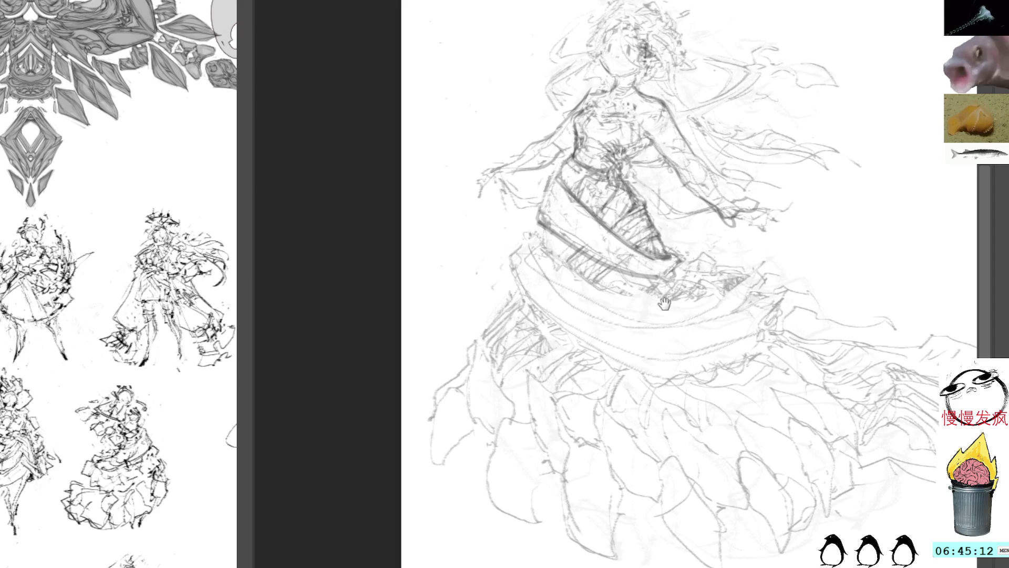
Step: Darken the skirt band's left edge with several strong strokes
scroll(652, 247, "right", 2)
scroll(630, 190, "up", 2)
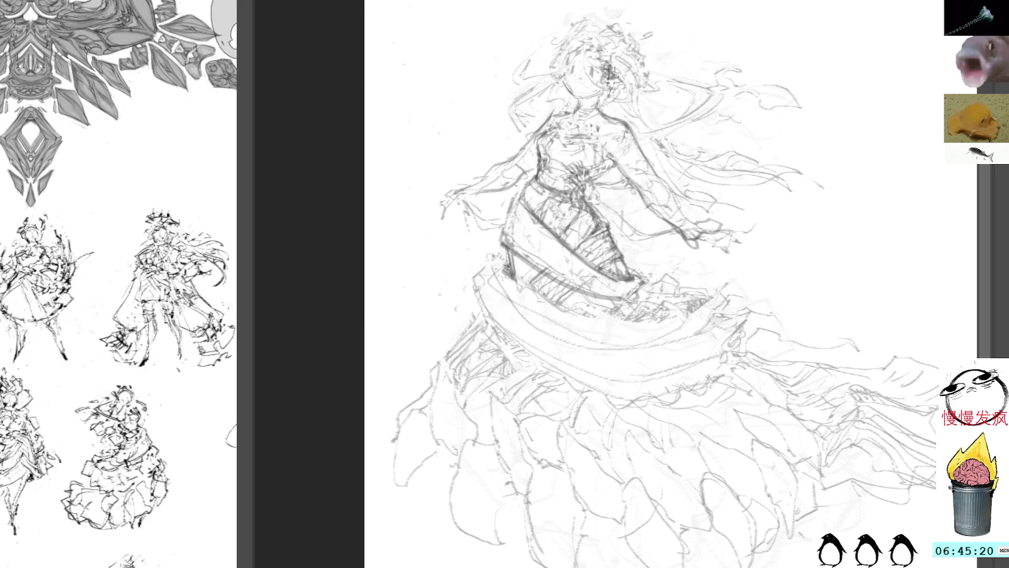
left_click_drag(494, 276, 479, 321)
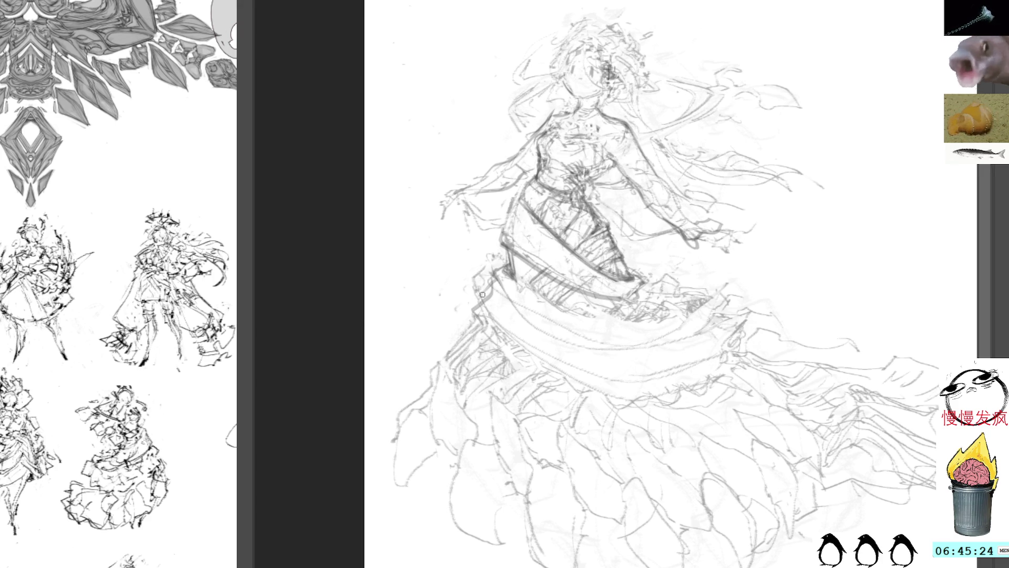
mouse_move(507, 264)
left_mouse_down()
mouse_move(486, 281)
mouse_move(487, 305)
mouse_move(518, 341)
left_mouse_up()
mouse_move(491, 295)
left_mouse_down()
mouse_move(533, 351)
mouse_move(508, 326)
left_mouse_up()
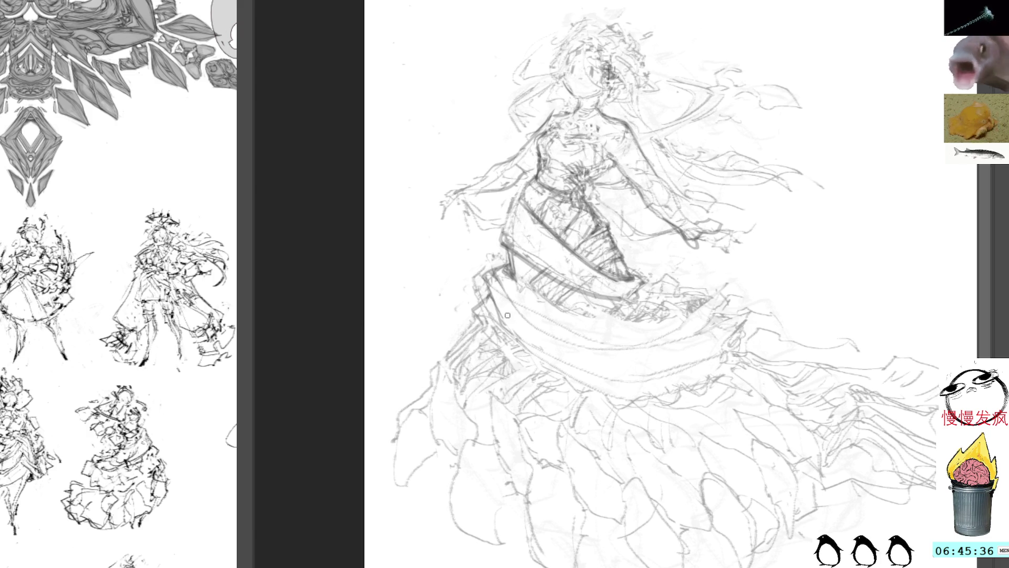
left_click_drag(497, 305, 502, 321)
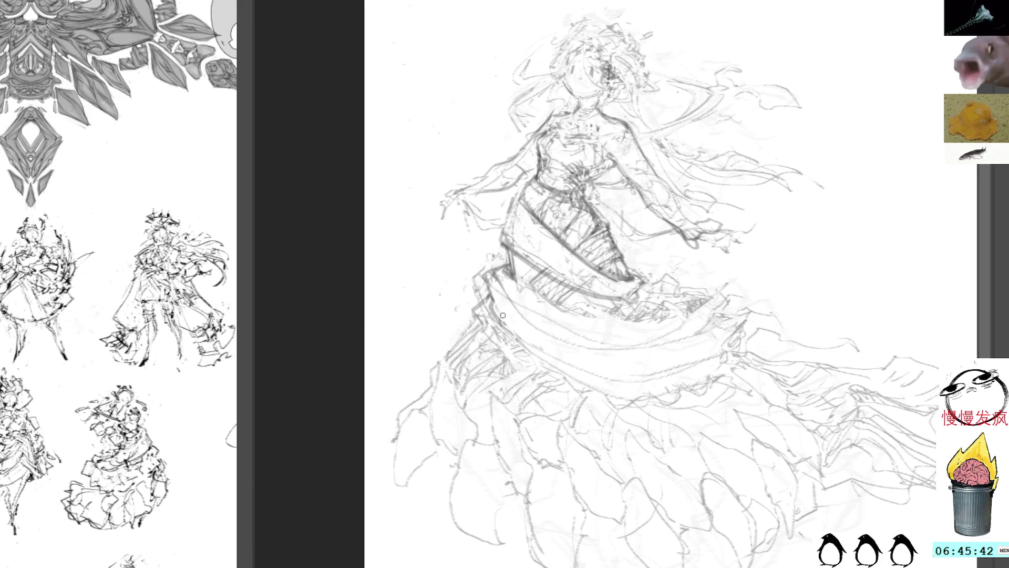
Step: Sweep strokes across the skirt band's lower curve and add a dark stroke at its upper right
mouse_move(503, 327)
left_mouse_down()
mouse_move(527, 348)
mouse_move(570, 358)
left_mouse_up()
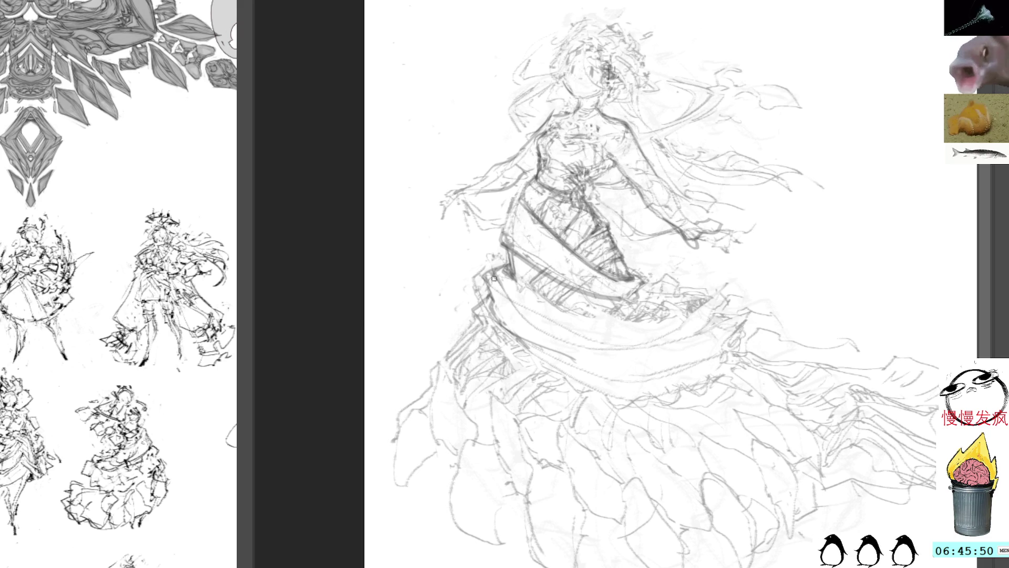
left_click_drag(479, 318, 531, 362)
mouse_move(479, 317)
left_mouse_down()
mouse_move(491, 334)
mouse_move(491, 318)
mouse_move(507, 339)
mouse_move(615, 397)
left_mouse_up()
left_click_drag(502, 334, 647, 394)
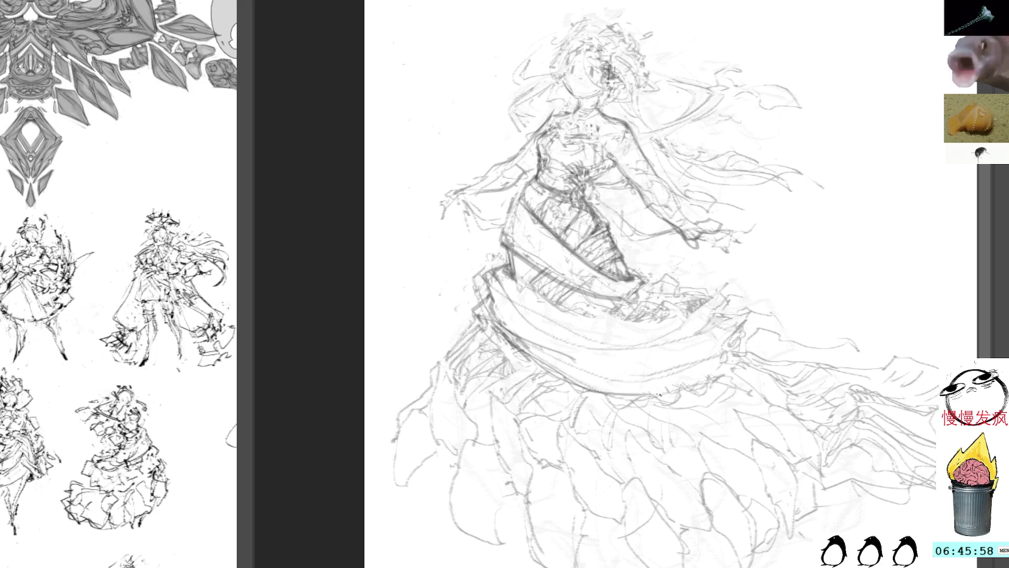
left_click_drag(523, 341, 604, 387)
mouse_move(552, 363)
left_mouse_down()
mouse_move(728, 398)
mouse_move(728, 341)
mouse_move(746, 308)
mouse_move(725, 301)
left_mouse_up()
mouse_move(744, 307)
left_mouse_down()
mouse_move(706, 286)
mouse_move(730, 315)
mouse_move(712, 323)
mouse_move(732, 317)
mouse_move(710, 284)
mouse_move(678, 290)
left_mouse_up()
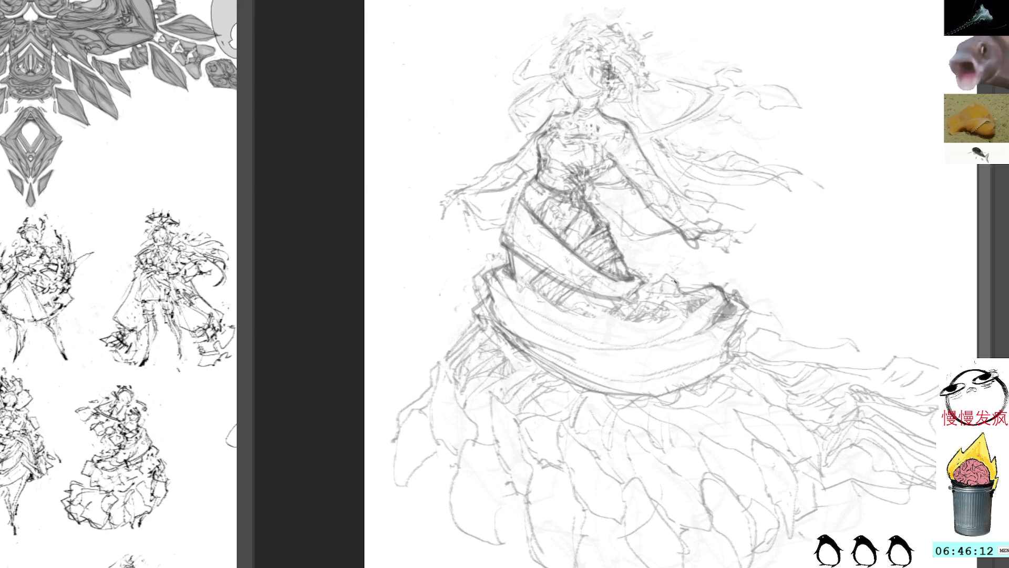